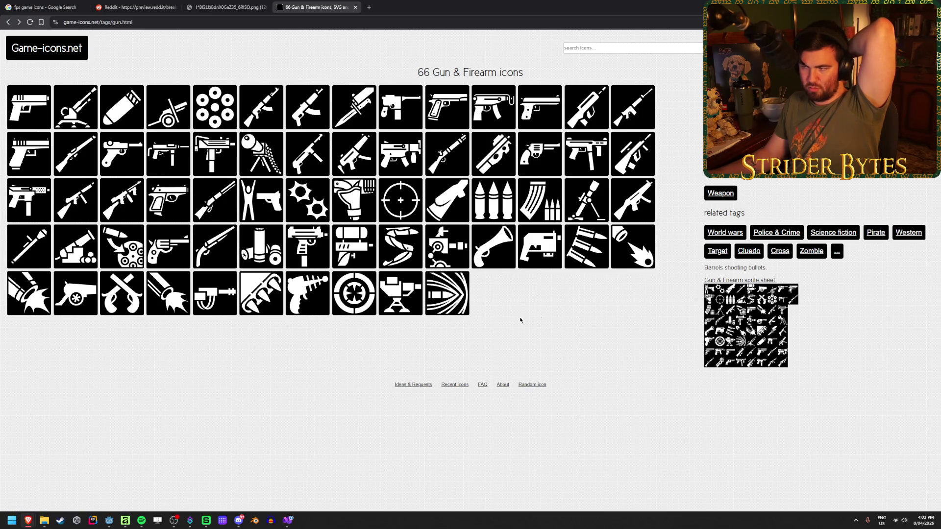
Search the site for shotgun icons, view the Shotgun and Sawed-off shotgun pages, then return.
left_click(592, 48)
type("shotgun")
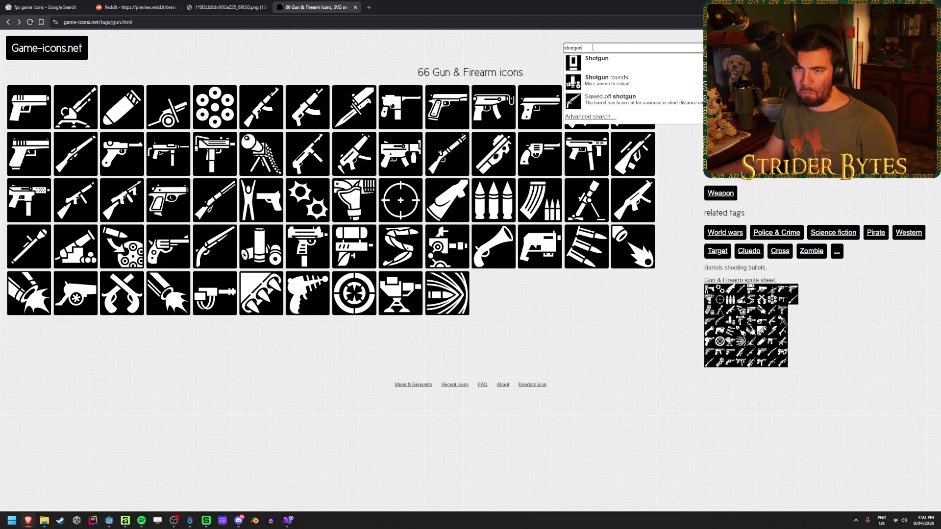
left_click(638, 67)
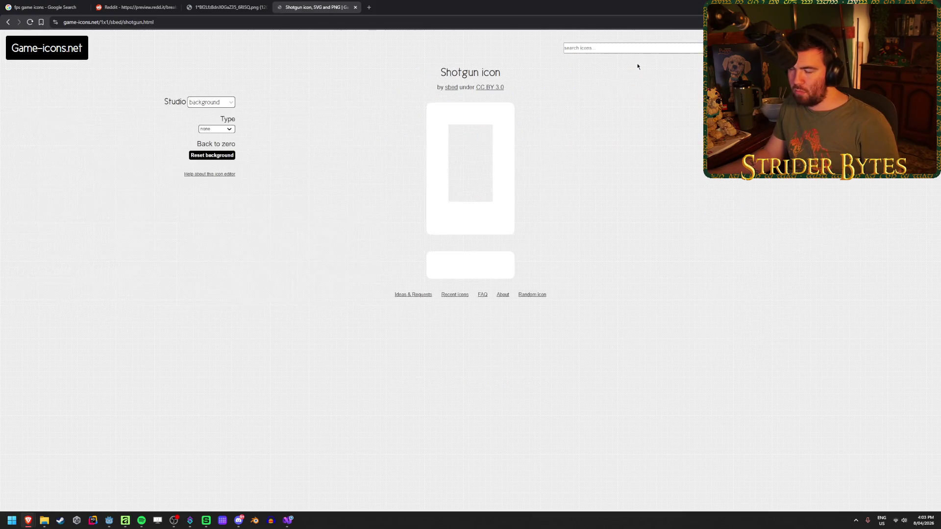
left_click(614, 48)
type("hotgun")
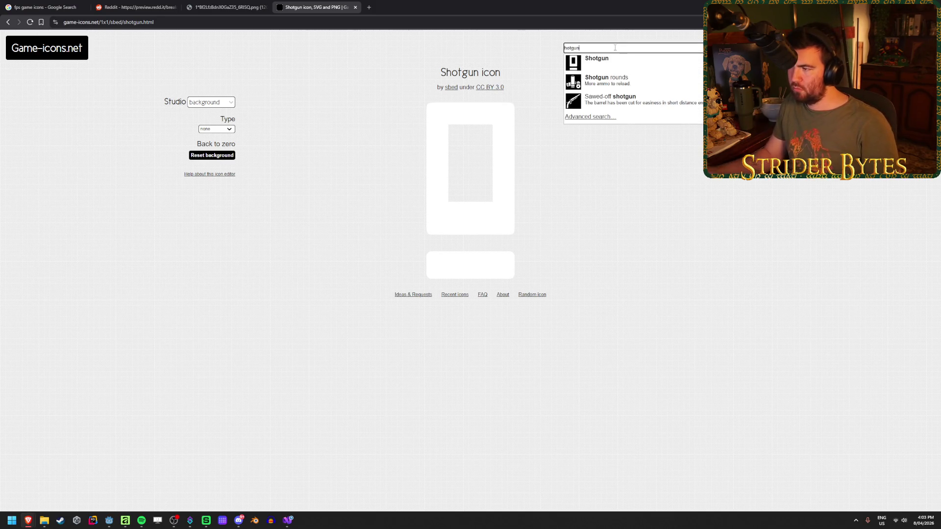
left_click(618, 98)
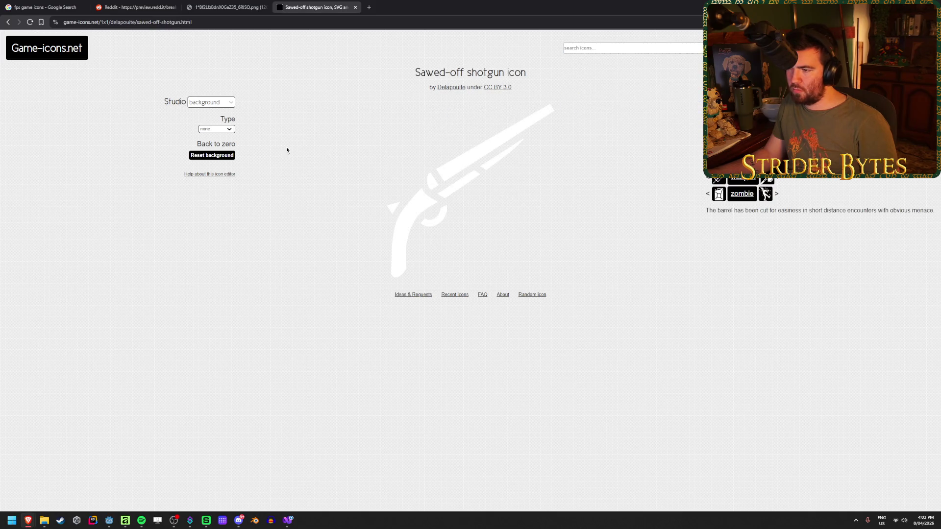
left_click(9, 22)
left_click(8, 22)
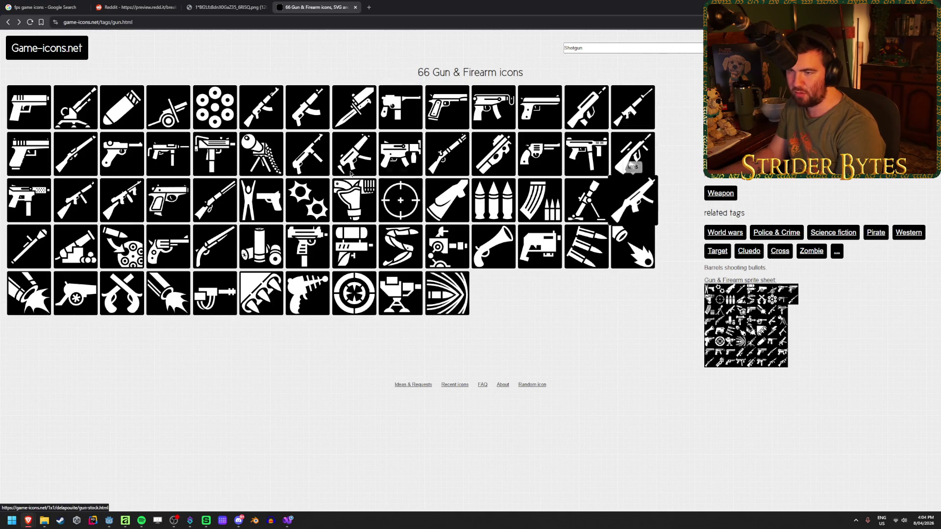
Download the AK47 icon as Gun_AssaultRifle.png.
left_click(254, 113)
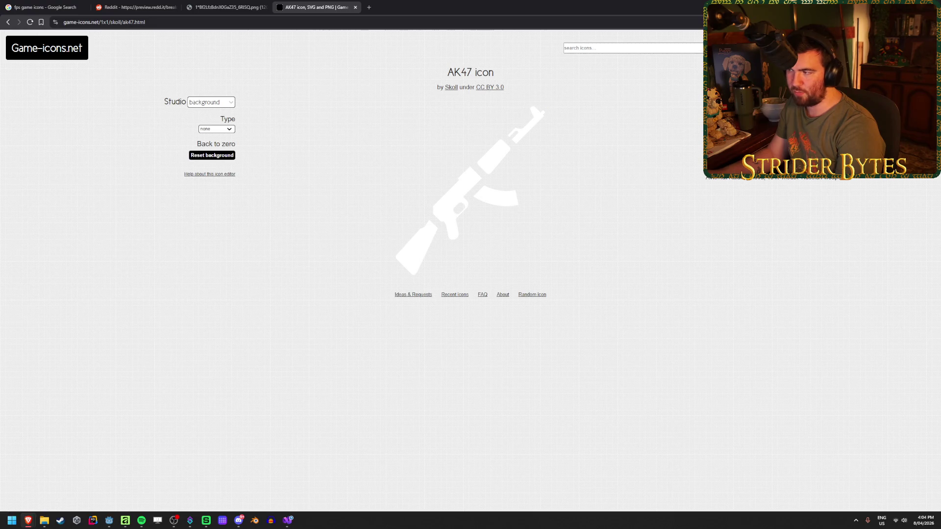
left_click(765, 147)
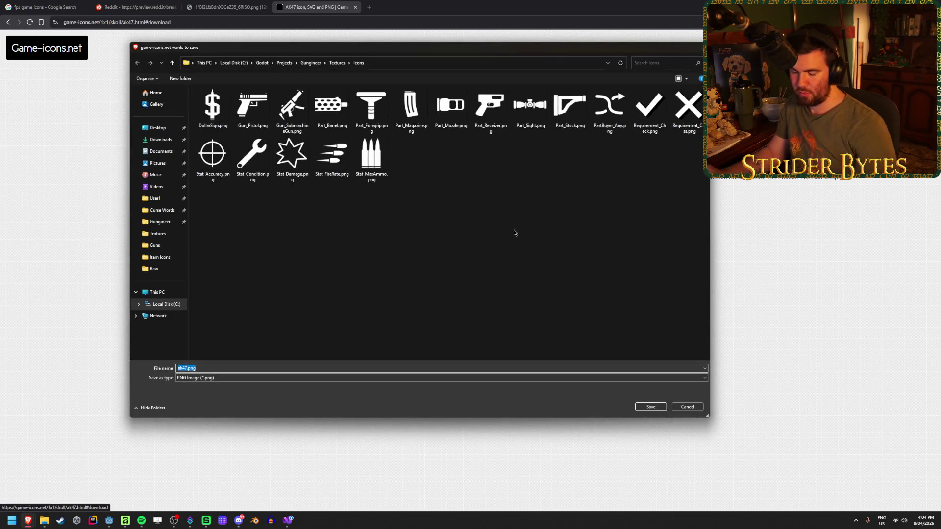
type("Gun_A")
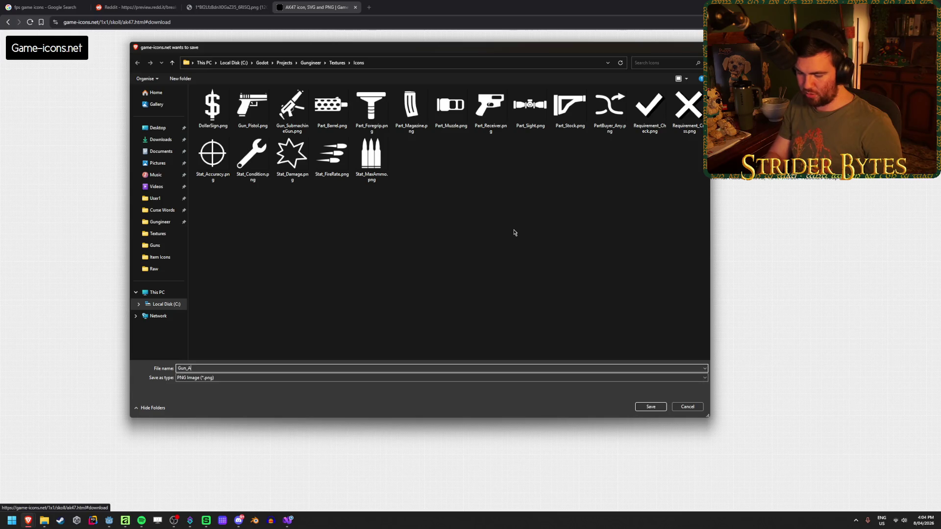
type("ssaultRifle")
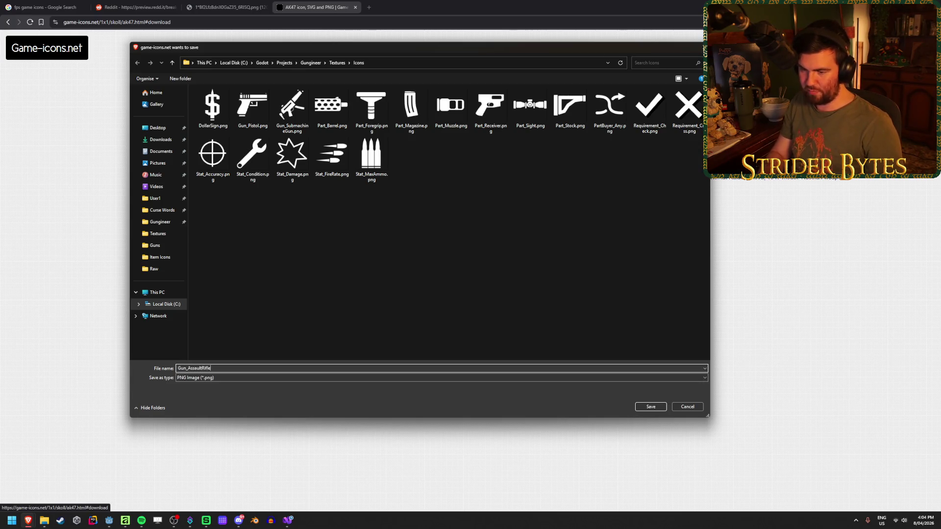
key("Return")
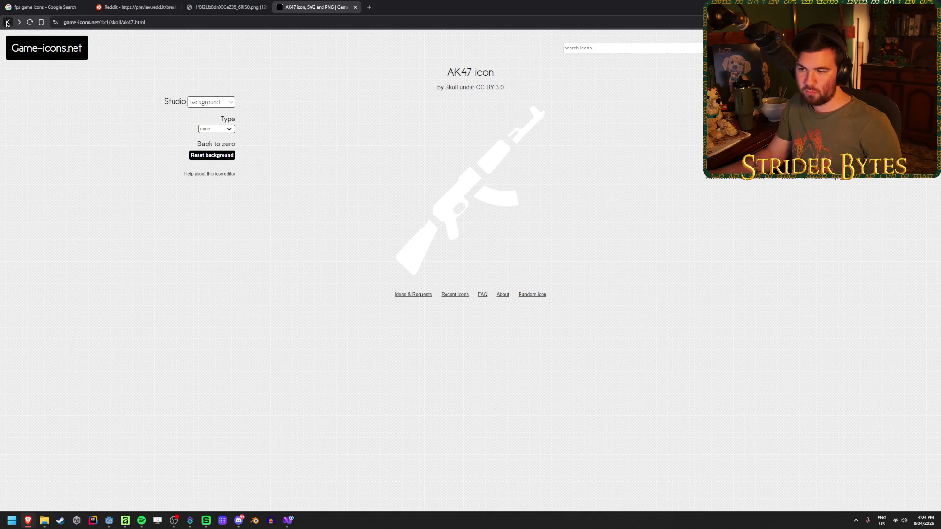
Download the Revolver icon as Gun_Revolver.png and return to the gun icon collection.
left_click(8, 22)
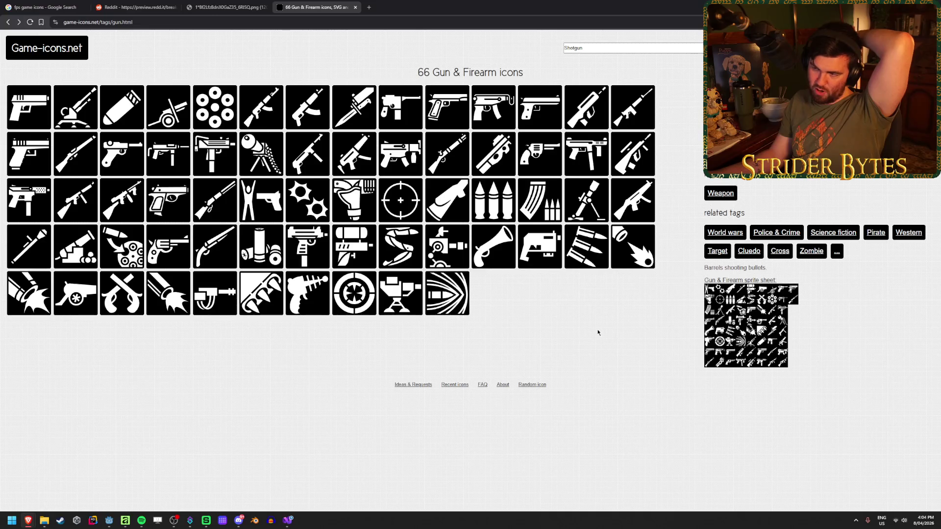
left_click(549, 155)
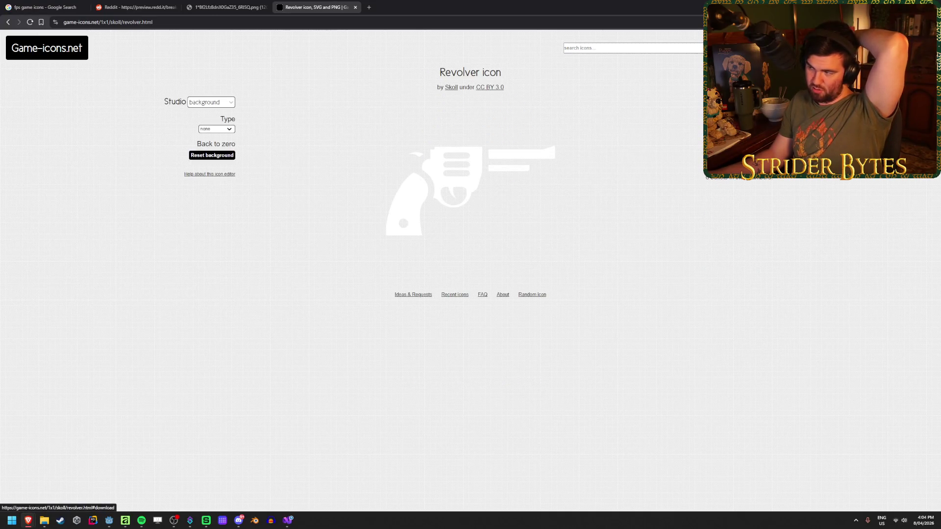
left_click(784, 112)
type("Gun_")
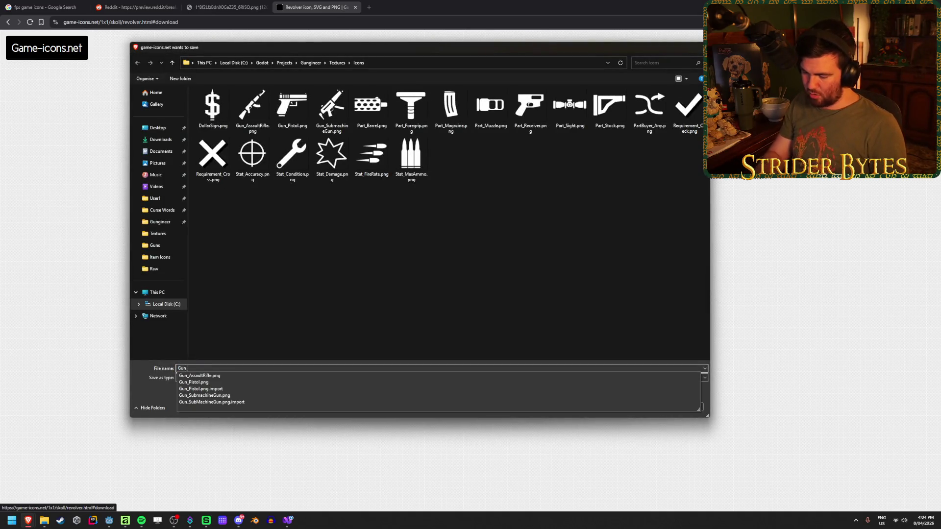
type("Revolver")
key("Return")
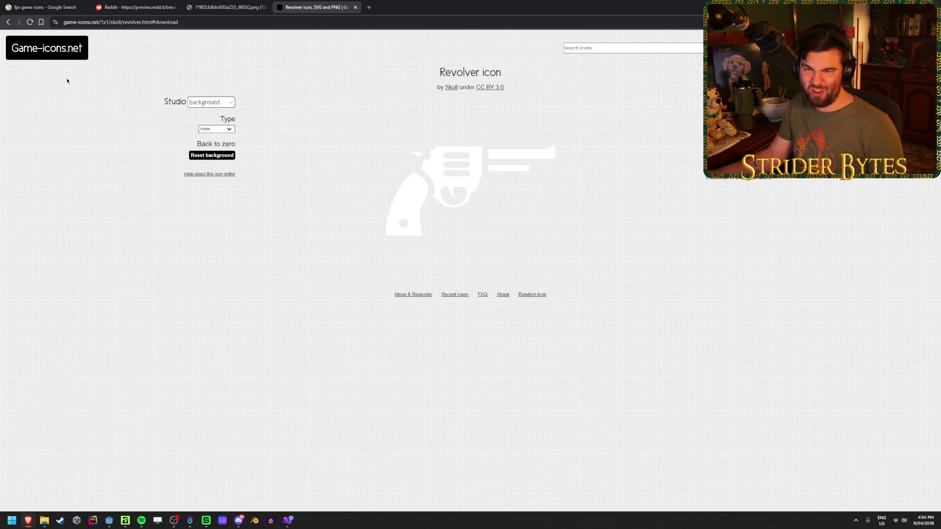
left_click(8, 23)
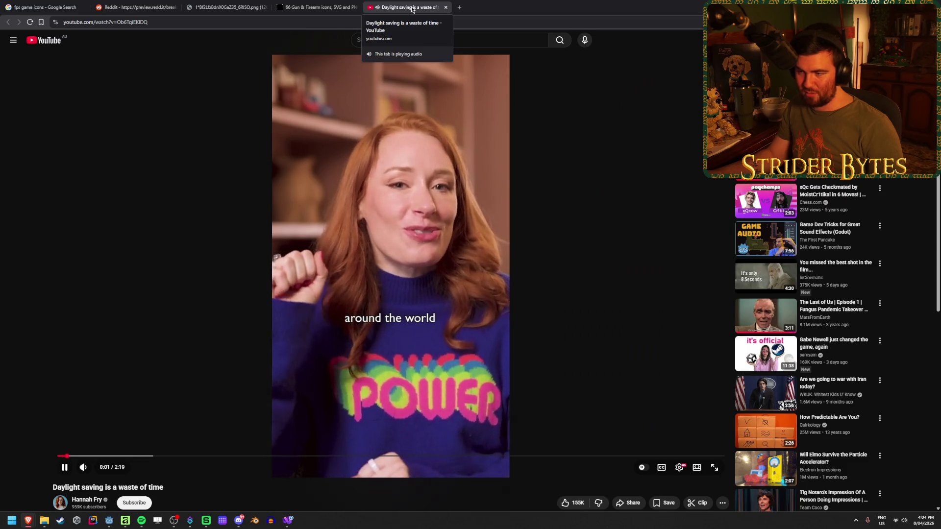
Close the YouTube 'Daylight saving is a waste of time' video tab.
middle_click(412, 9)
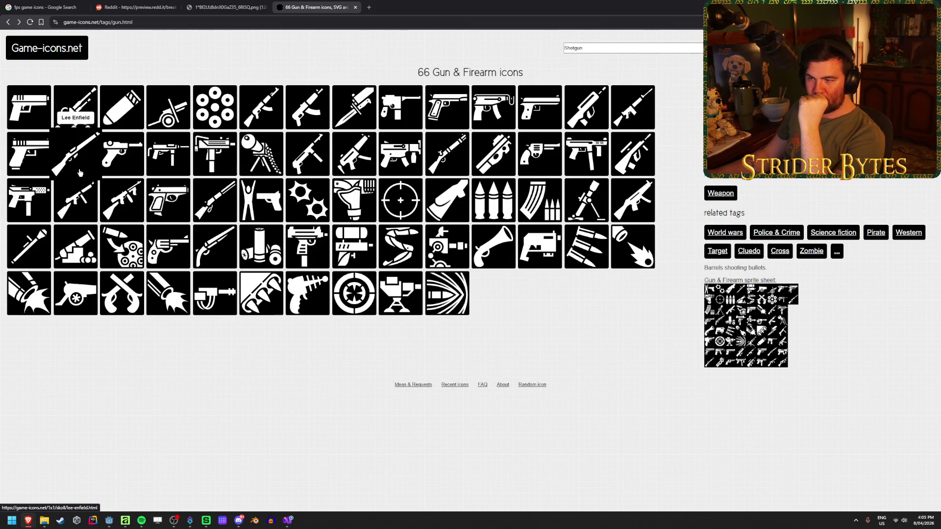
Try searching the site for 'sniper' and 'gun', then clear the search field.
double_click(574, 48)
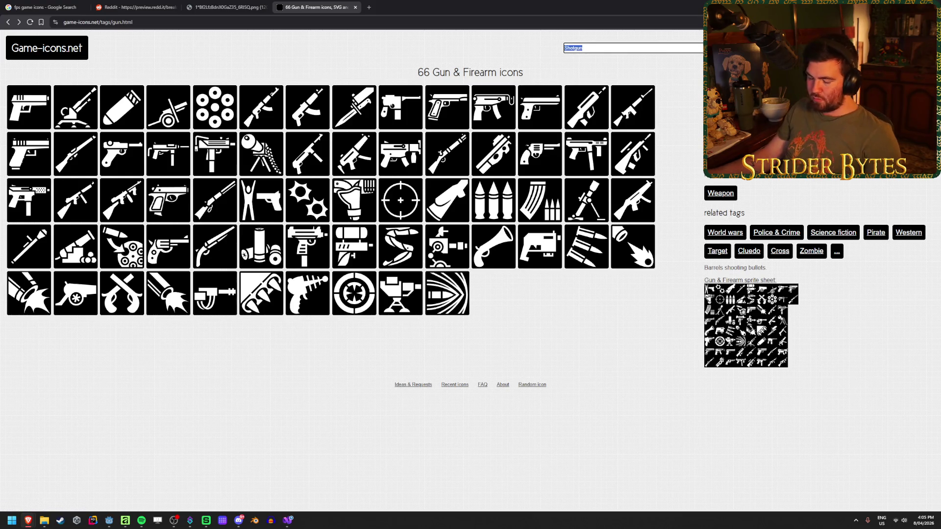
type("sniper")
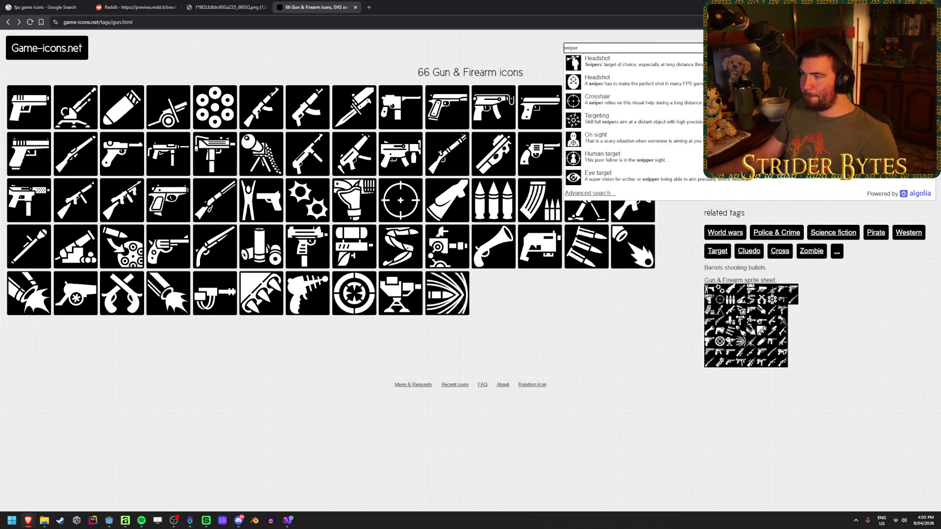
key("ctrl+BackSpace")
type("gun")
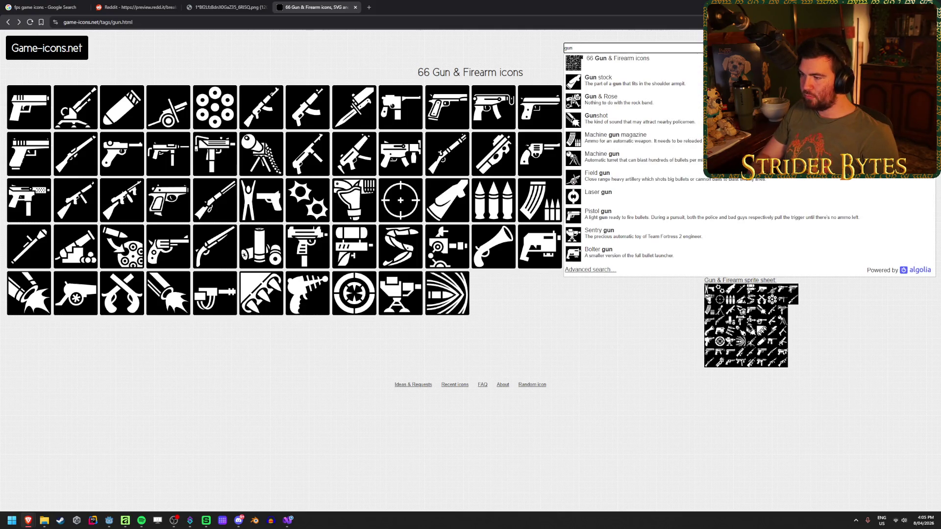
key("Return")
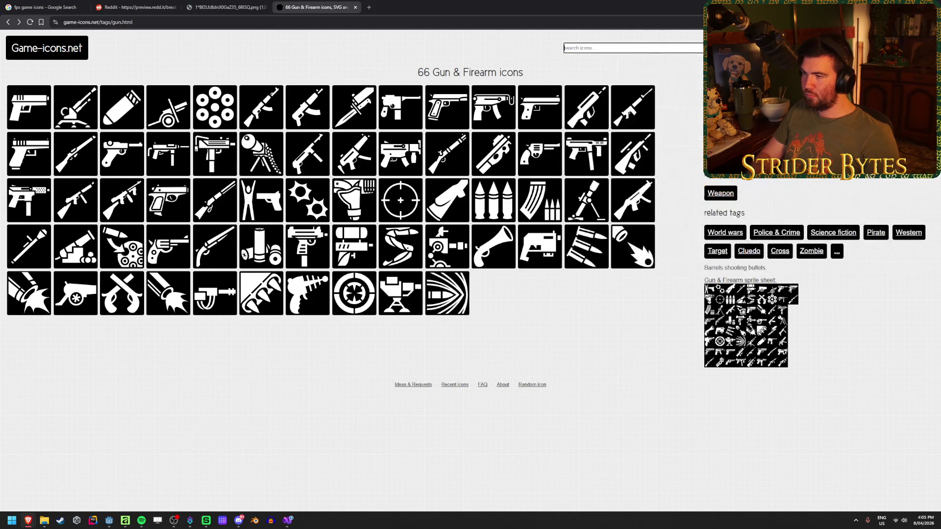
Download the Lee Enfield rifle icon as Gun_SniperRifle.png and return to the gun icons page.
left_click(78, 160)
right_click(472, 180)
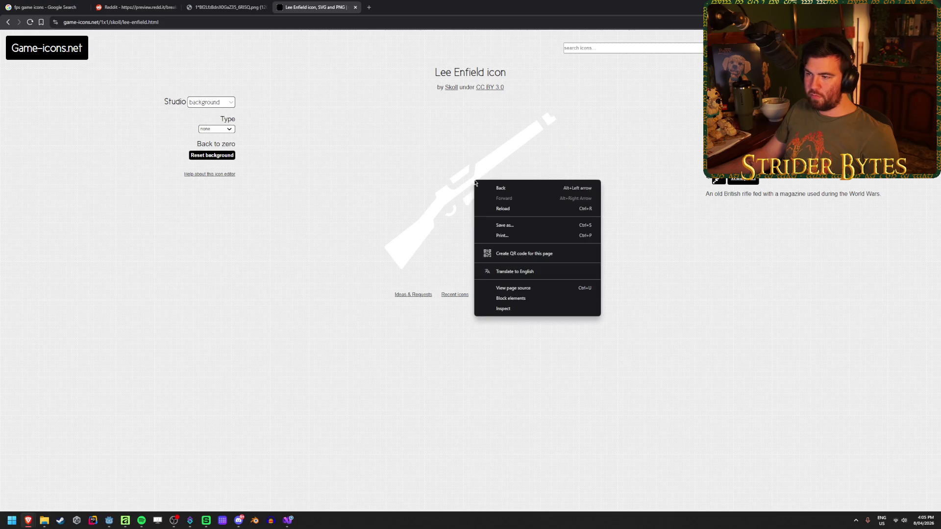
left_click(505, 225)
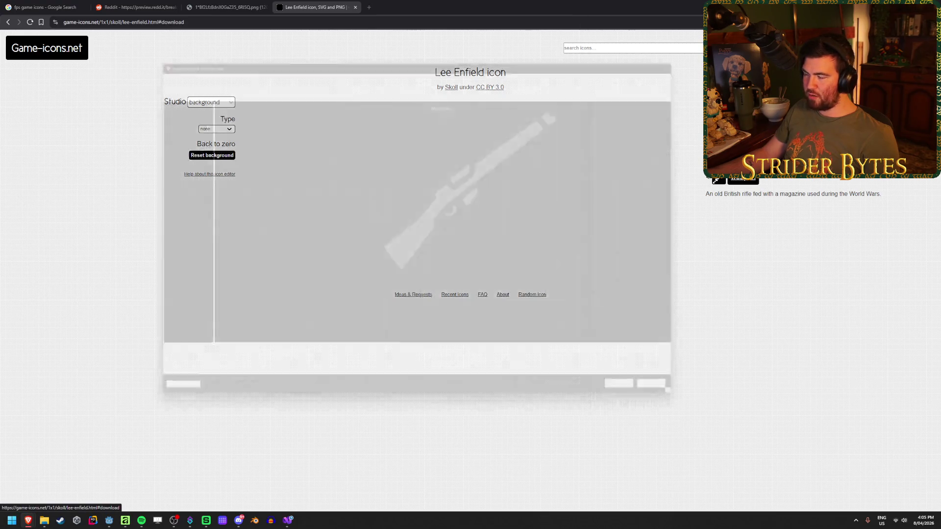
type("Gun_Sni")
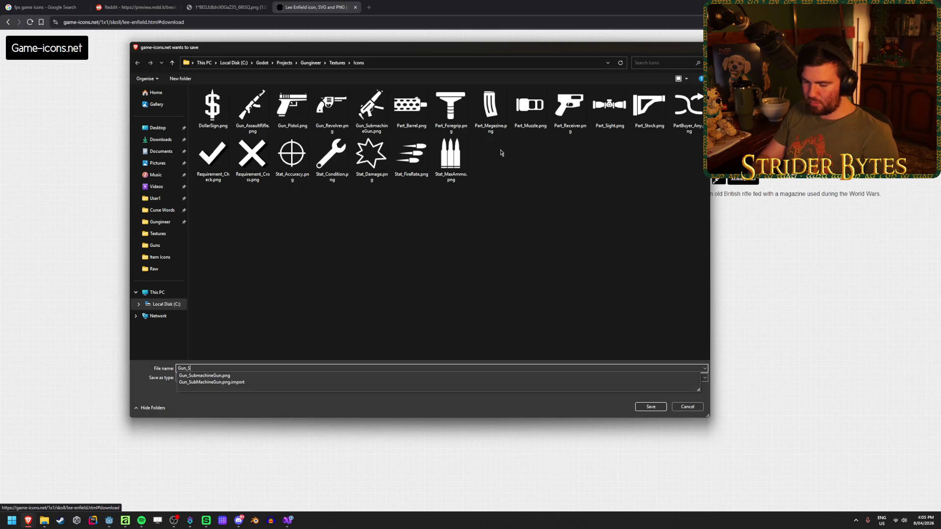
type("perRifle")
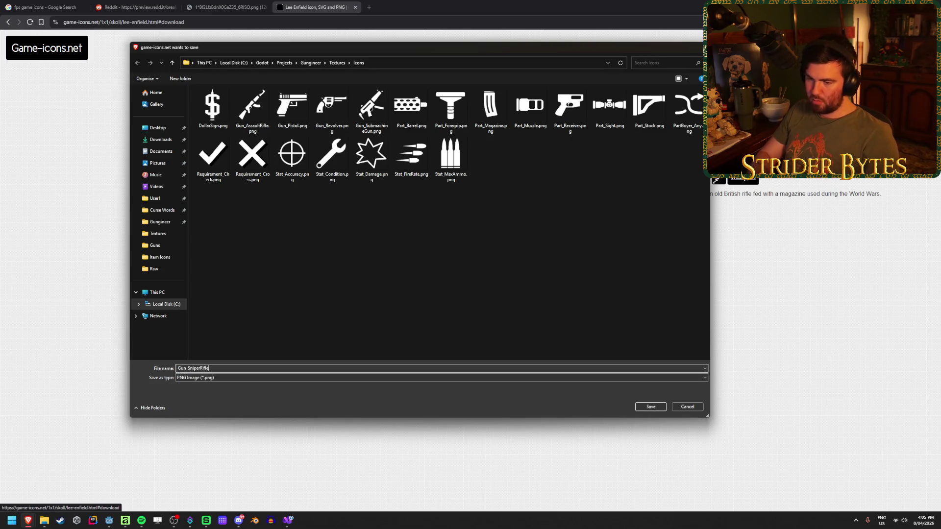
key("Return")
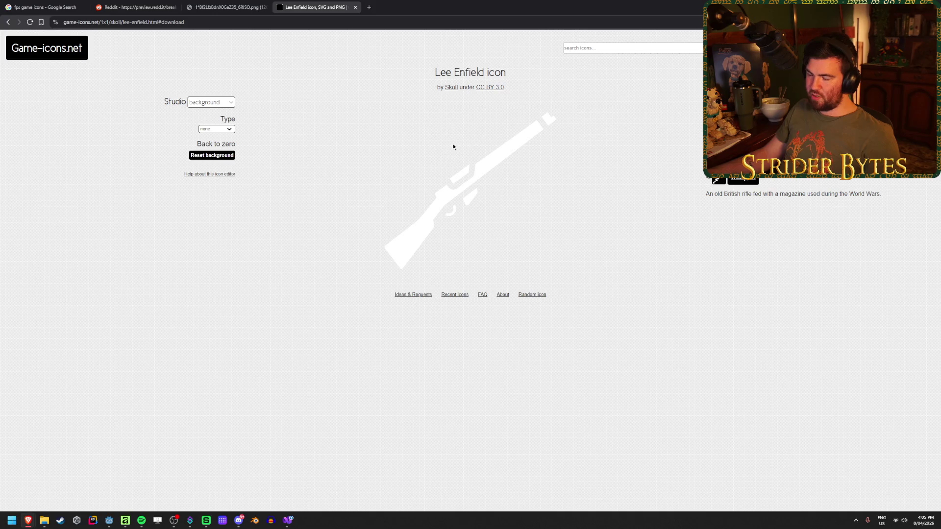
left_click(8, 21)
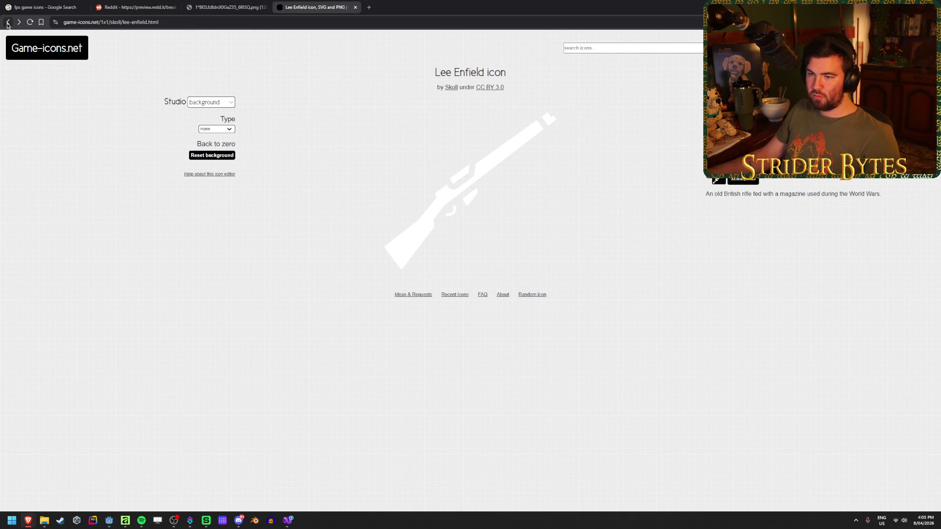
left_click(8, 22)
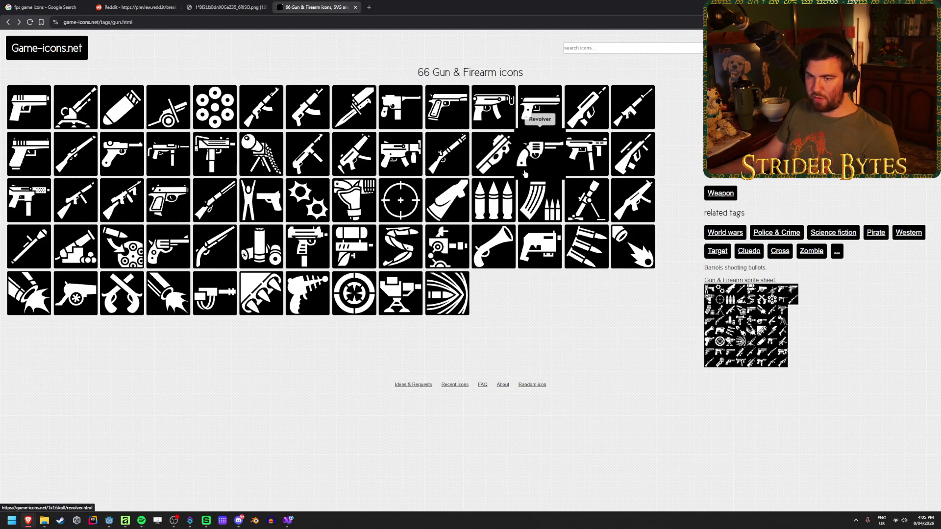
Search the site for 'revolver', then dismiss the search results.
left_click(618, 45)
type("revolver")
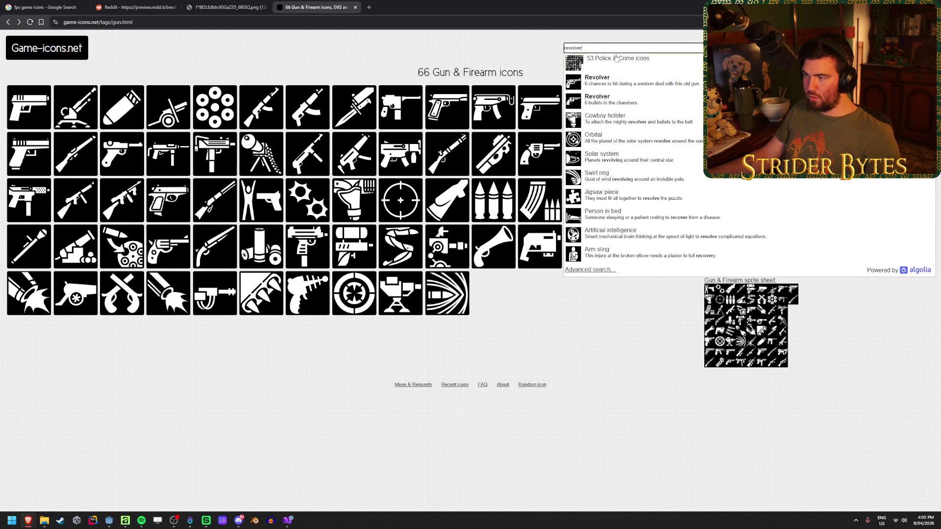
left_click(604, 316)
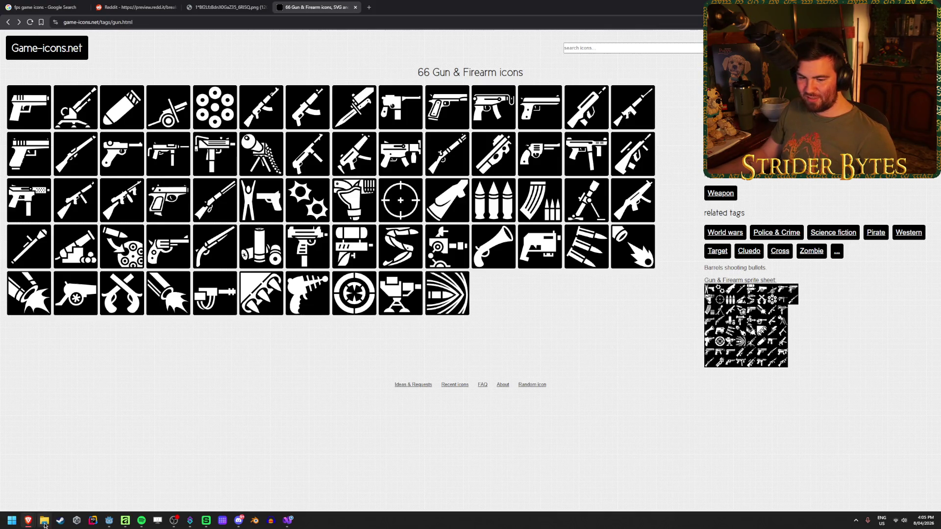
Close the three extra Explorer windows and the Icons folder window, then switch to Godot.
mouse_move(44, 520)
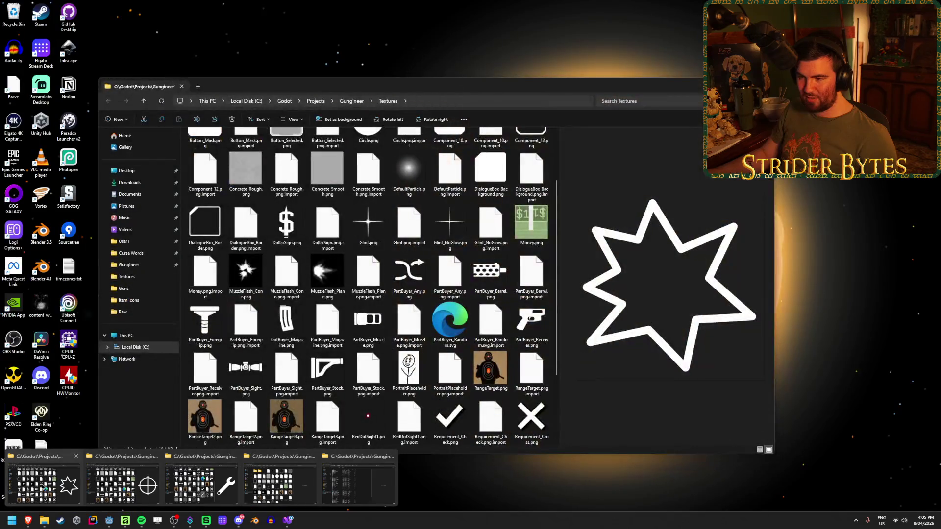
middle_click(48, 487)
middle_click(48, 488)
middle_click(47, 488)
middle_click(47, 487)
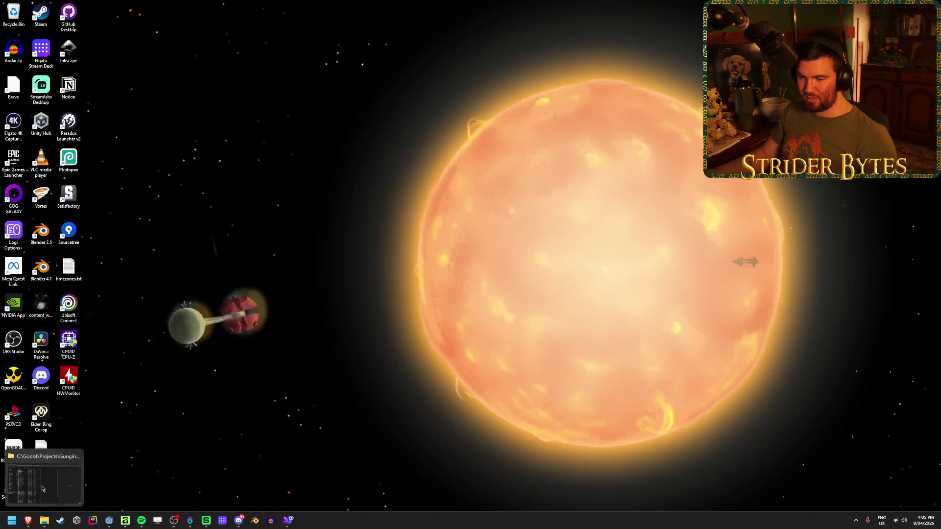
left_click(44, 485)
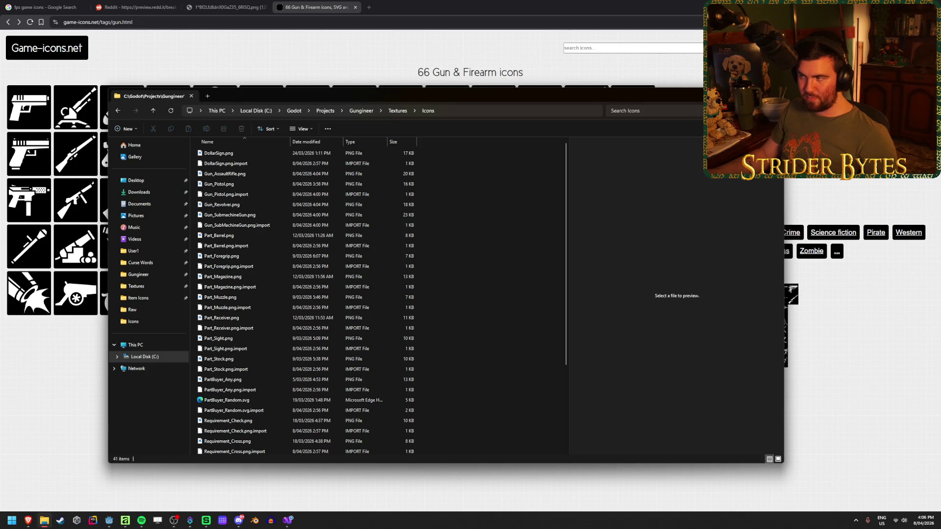
key("ctrl+w")
left_click(113, 520)
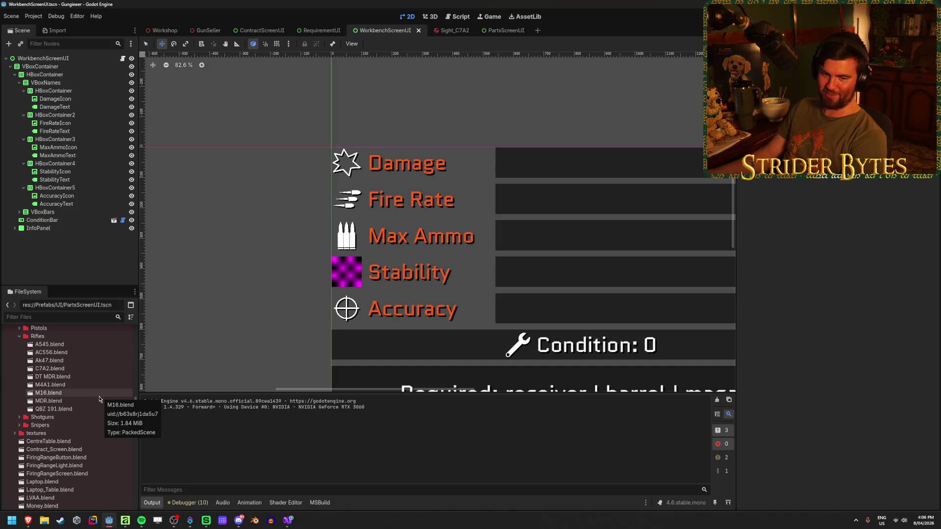
Find and select Gun_AssaultRifle.png in res://Textures/Icons, then return to the browser.
scroll(98, 401, "up", 10)
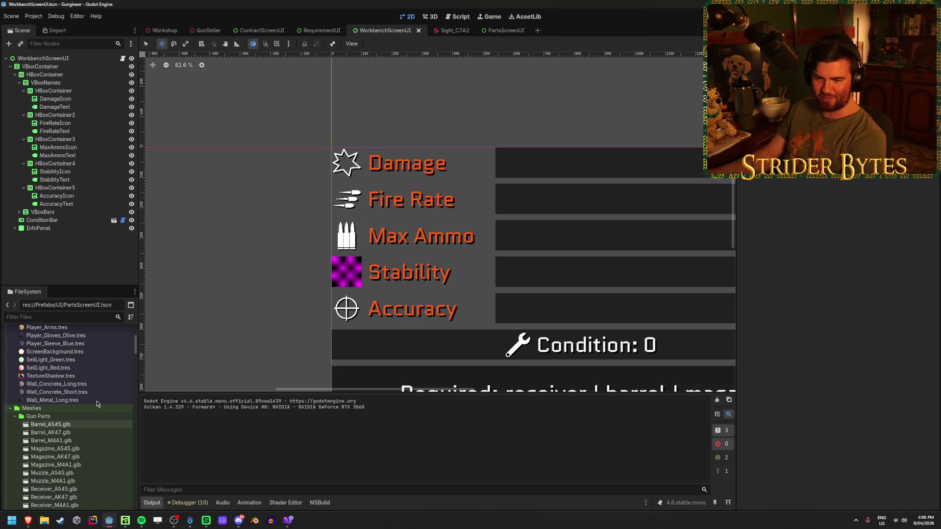
scroll(96, 401, "down", 10)
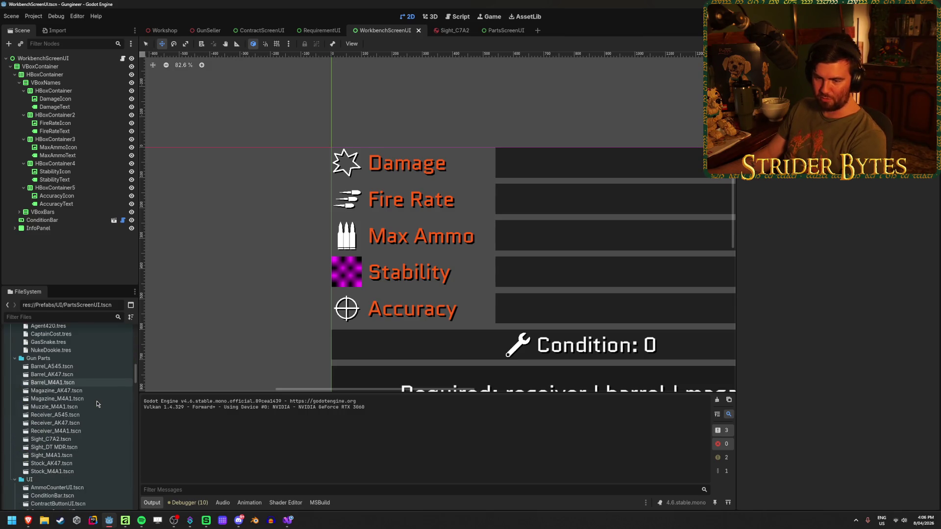
scroll(96, 401, "down", 8)
scroll(75, 411, "down", 10)
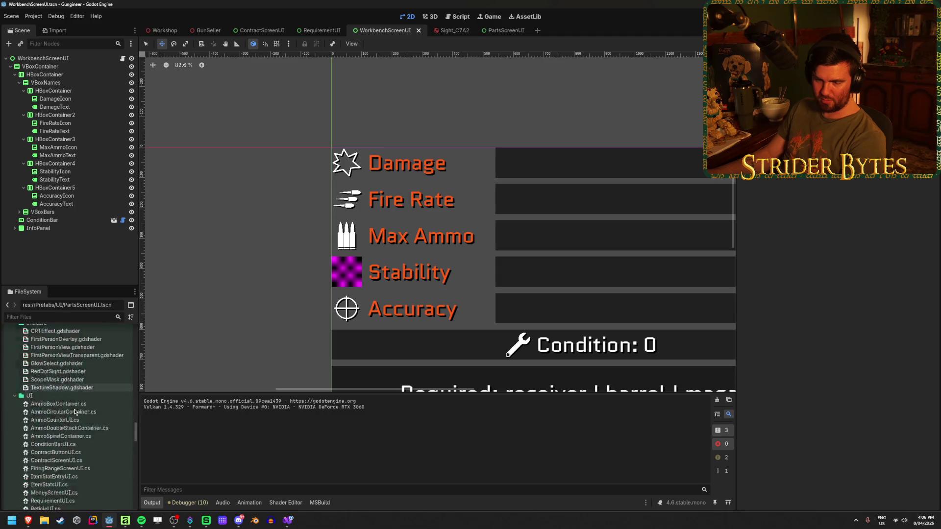
scroll(76, 417, "up", 3)
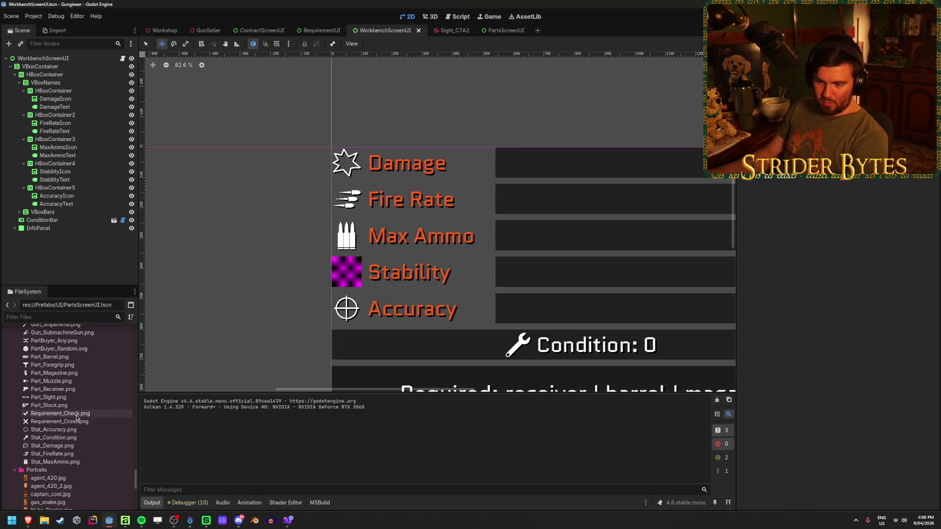
left_click(78, 370)
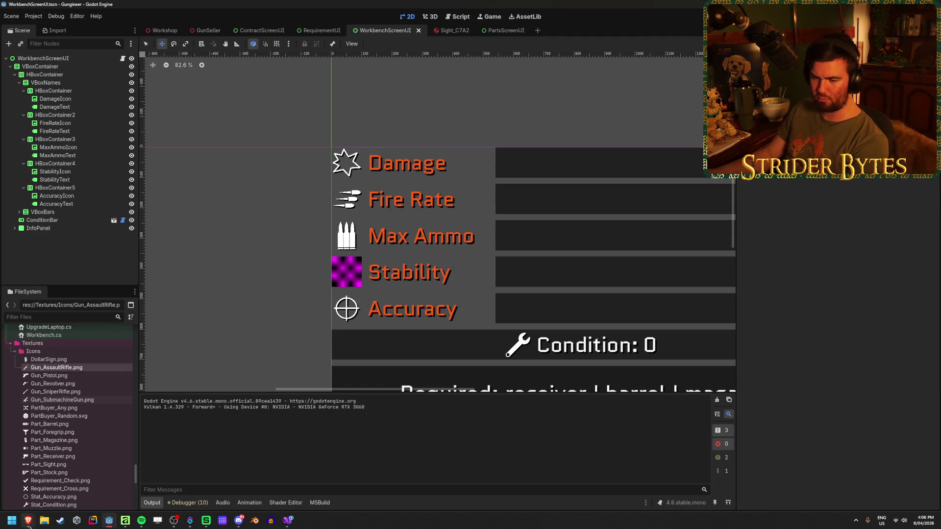
mouse_move(29, 526)
left_click(87, 485)
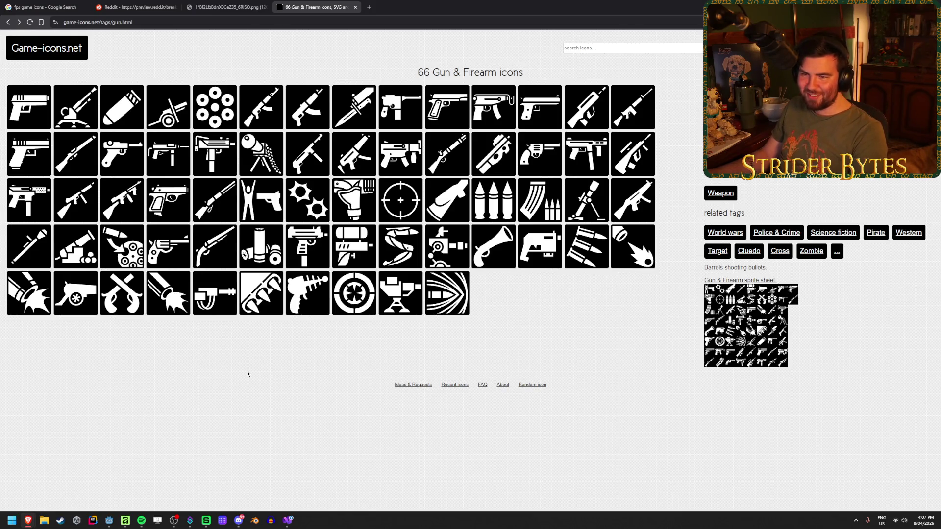
Switch to the Stat_Accuracy icon document in Affinity Designer.
left_click(126, 522)
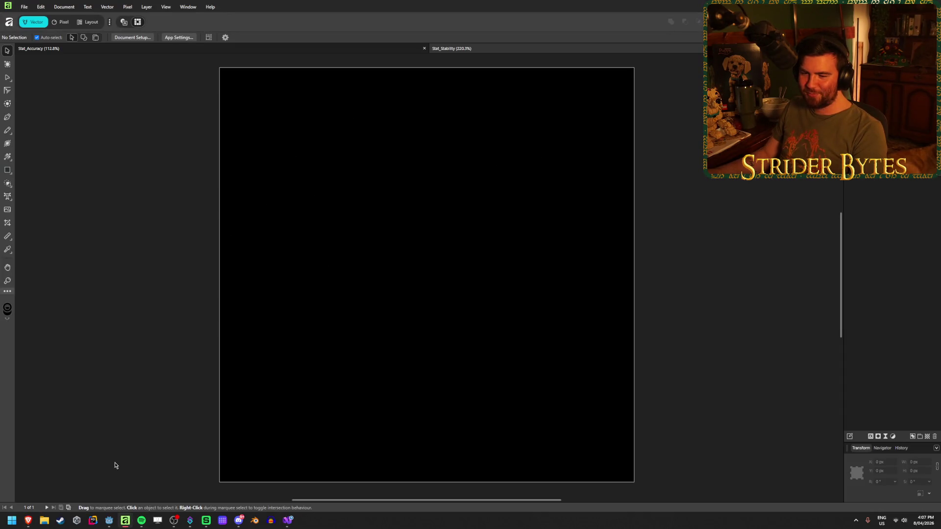
Cycle through Gun.cs and the Godot workbench scene, then return to the gun icon listing.
mouse_move(109, 520)
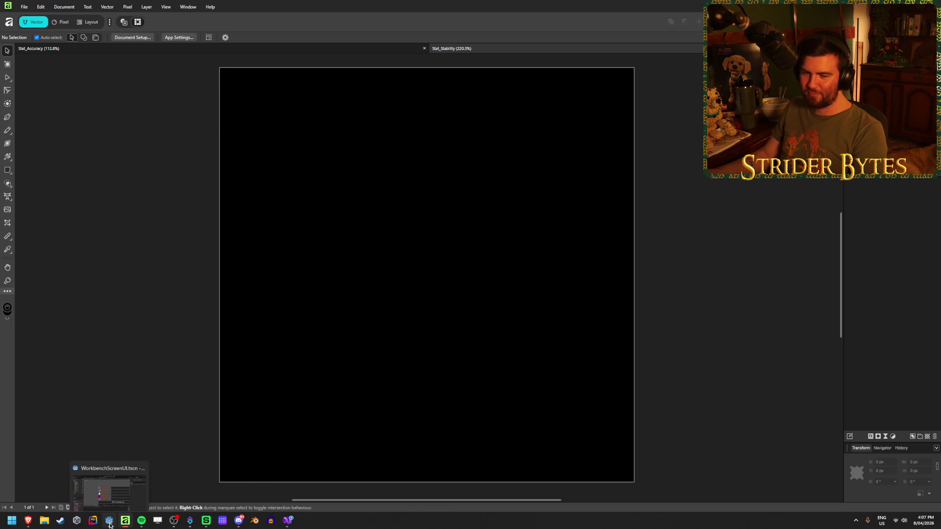
left_click(290, 522)
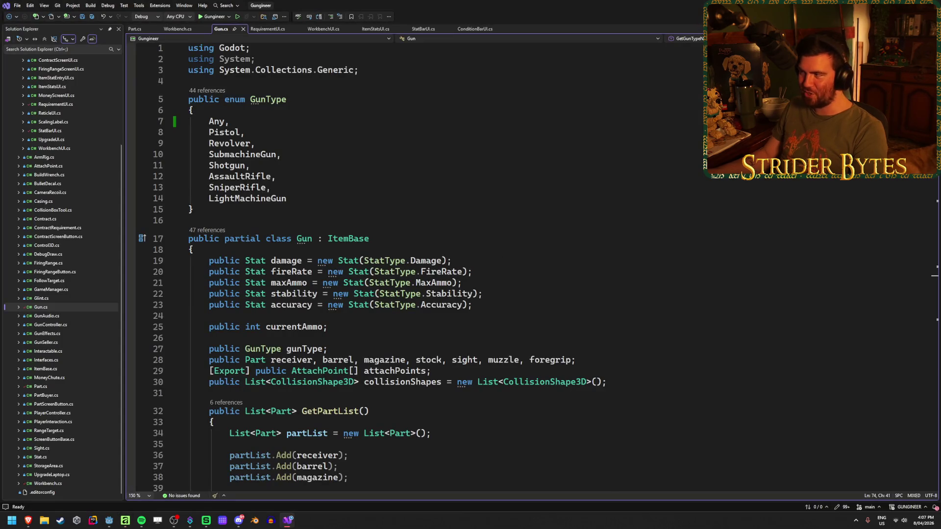
left_click(289, 521)
left_click(109, 520)
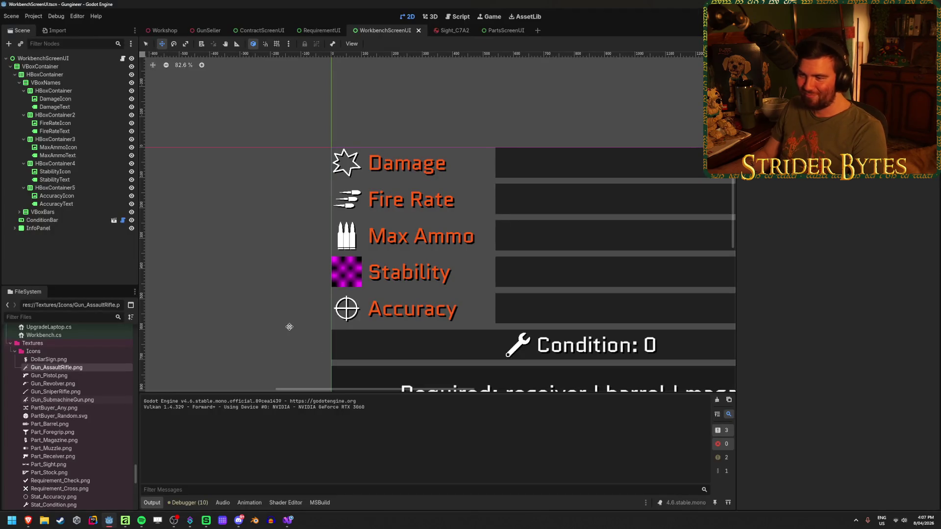
scroll(290, 328, "up", 3)
scroll(290, 323, "down", 1)
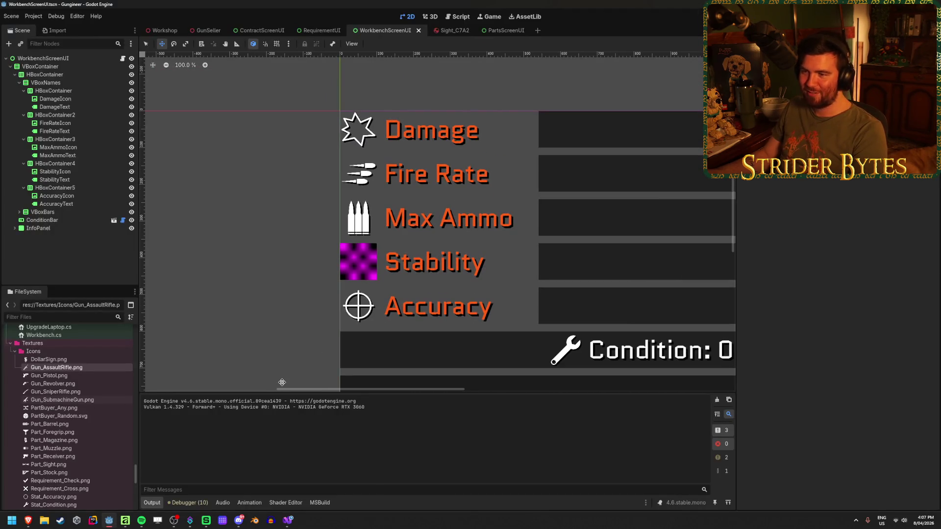
left_click(28, 520)
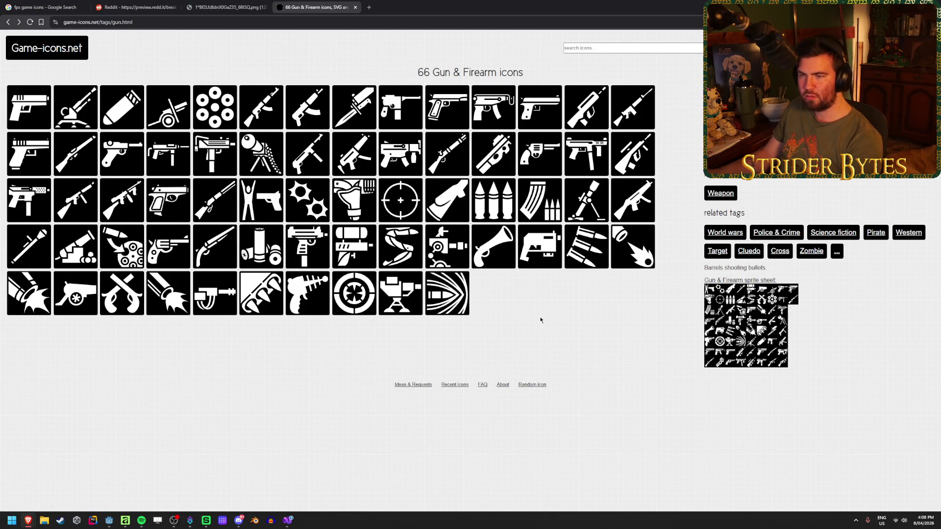
From the Game-icons.net home page, open the full one-sheet preview game-icons.net.png.
left_click(76, 54)
scroll(247, 201, "down", 1)
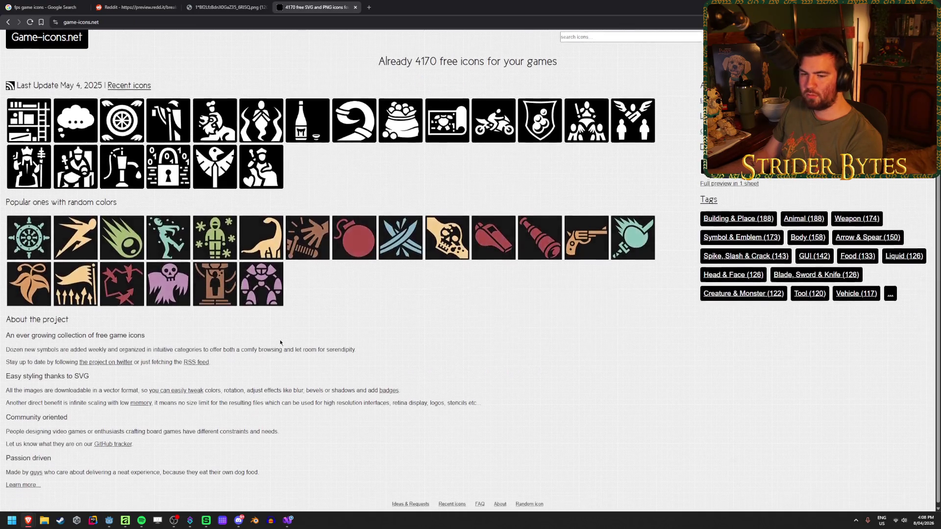
scroll(278, 338, "up", 1)
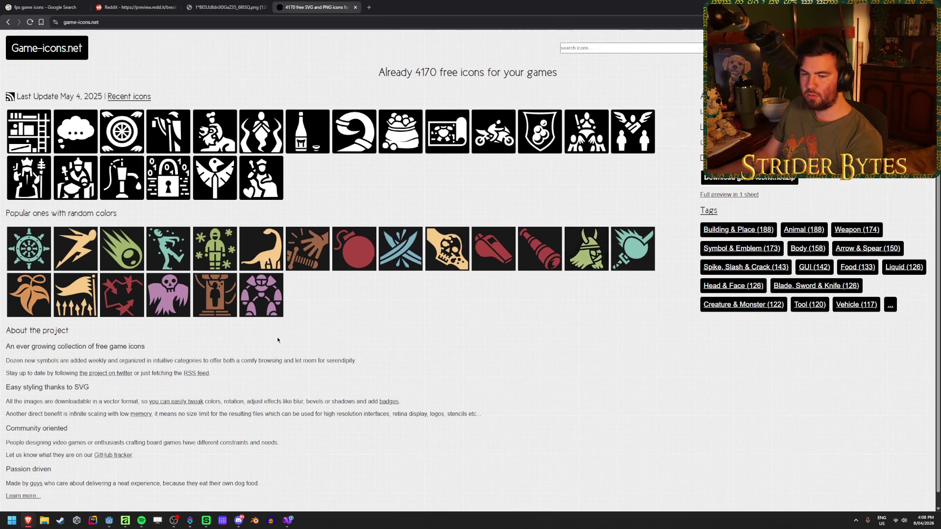
scroll(275, 336, "down", 1)
mouse_move(94, 470)
left_mouse_down()
mouse_move(259, 470)
mouse_move(71, 470)
left_mouse_up()
left_click(264, 471)
left_click(70, 470)
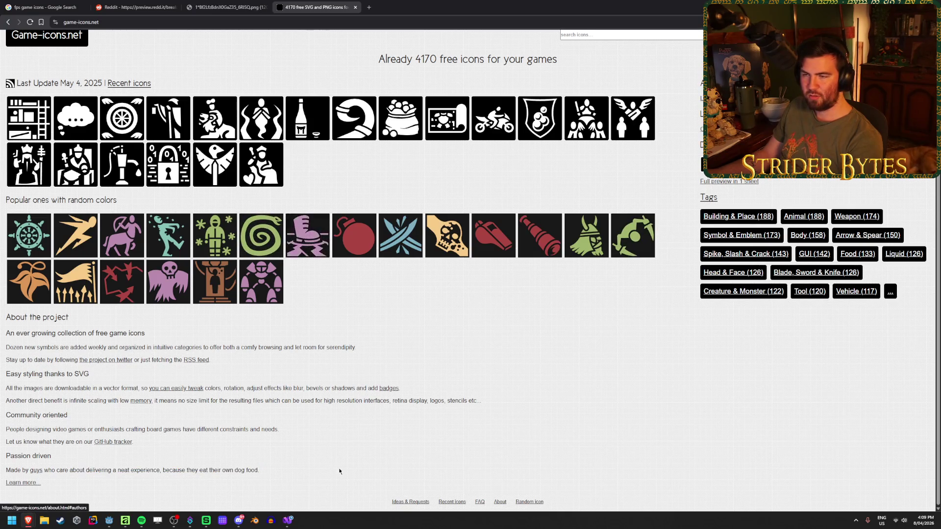
scroll(326, 449, "up", 1)
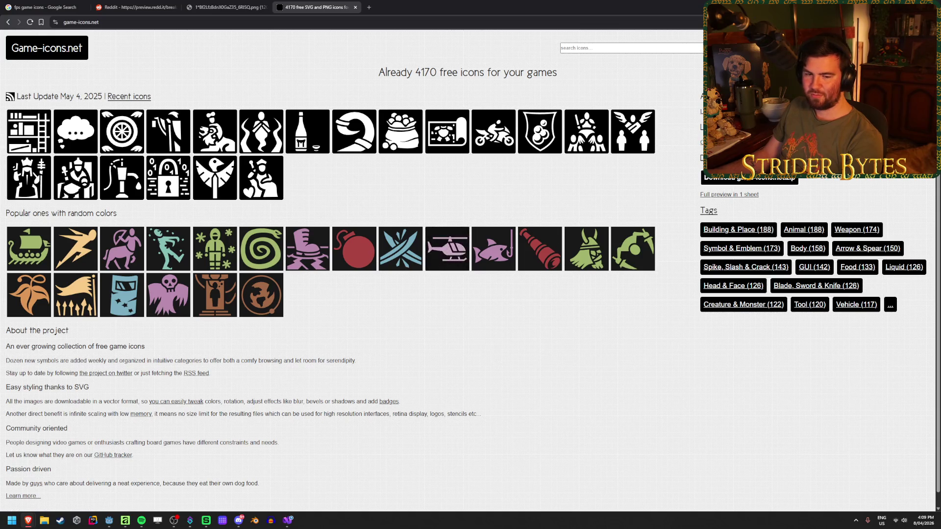
scroll(23, 319, "down", 1)
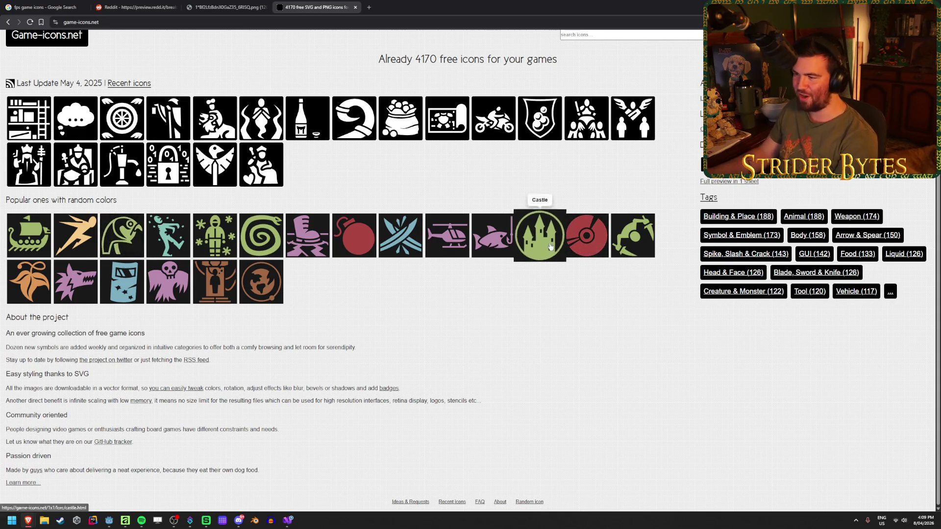
left_click(742, 182)
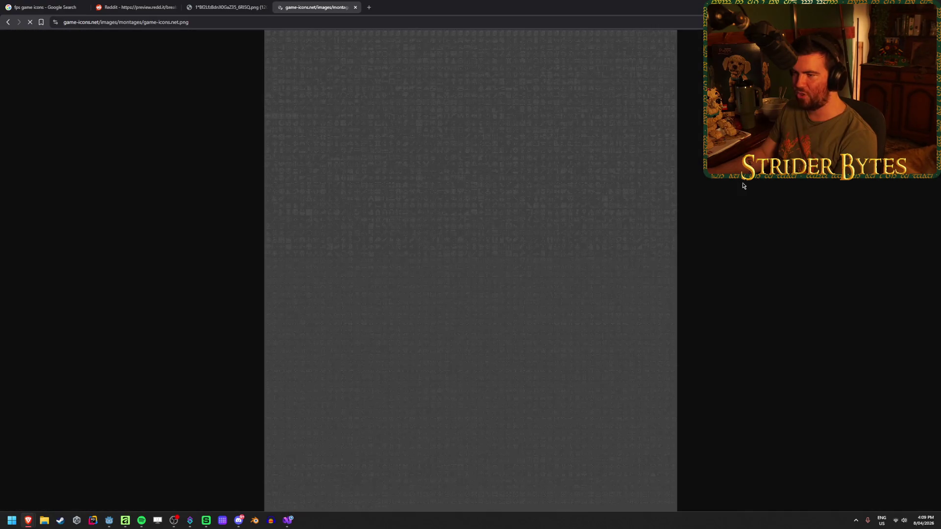
Zoom and pan around the icon montage, then close its tab for the Reddit screenshot.
left_click(425, 242)
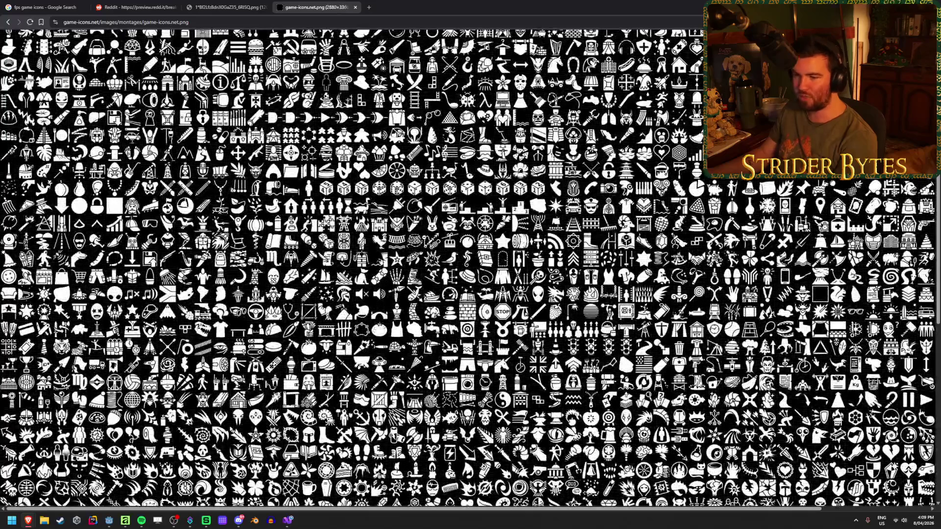
left_click(107, 316)
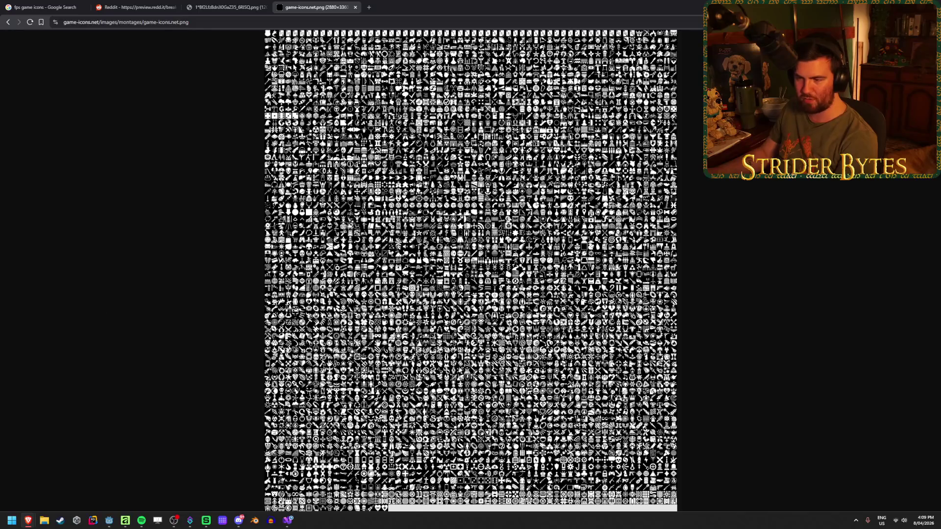
left_click(384, 485)
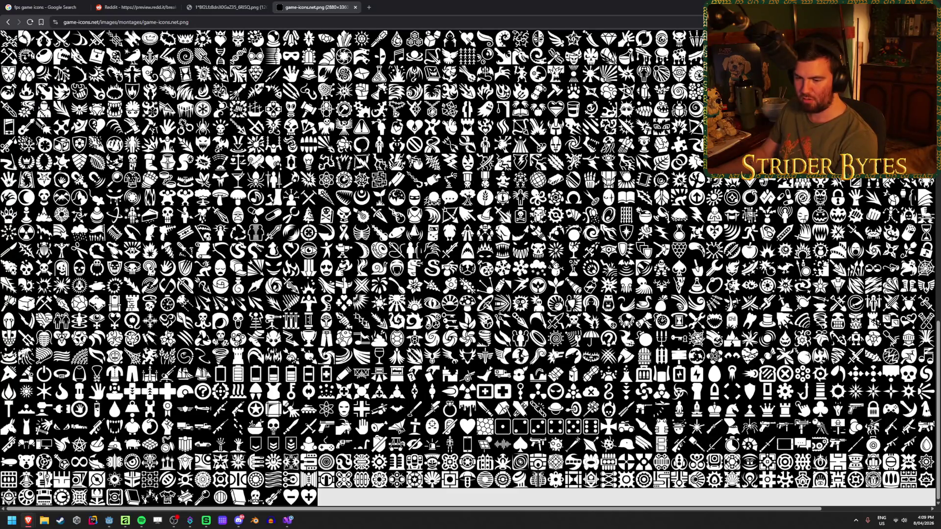
scroll(471, 269, "up", 7)
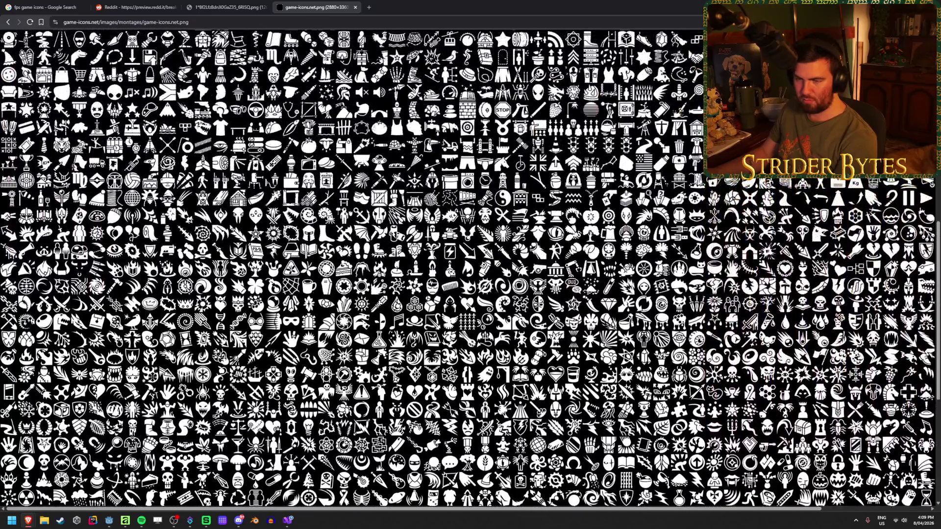
scroll(470, 269, "up", 6)
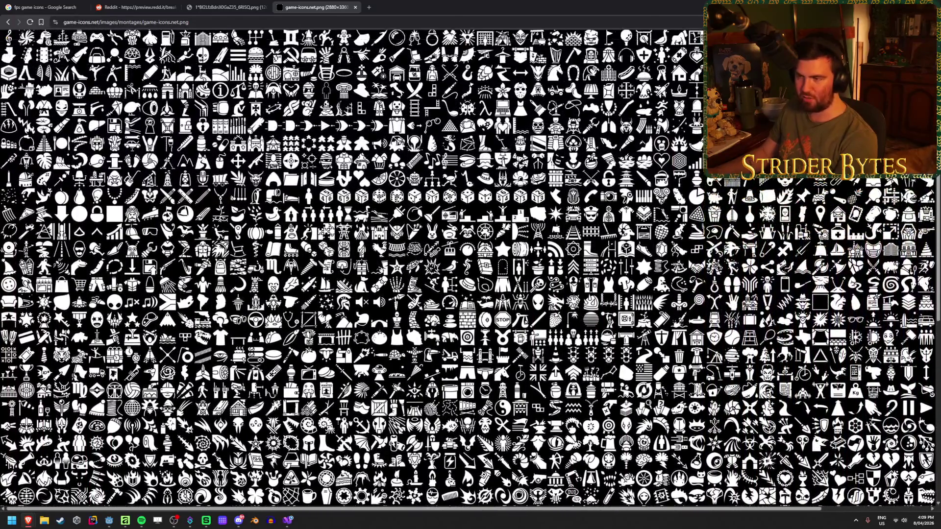
scroll(470, 269, "up", 3)
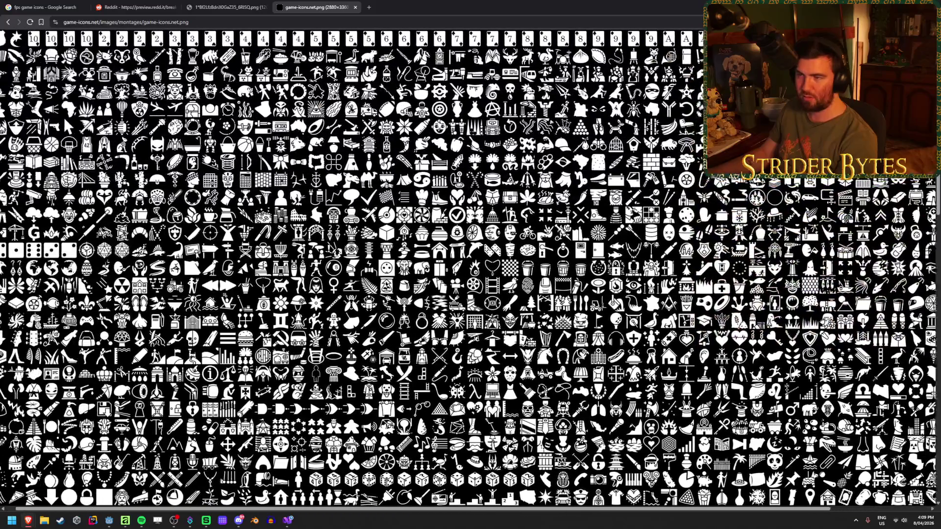
scroll(476, 107, "right", 3)
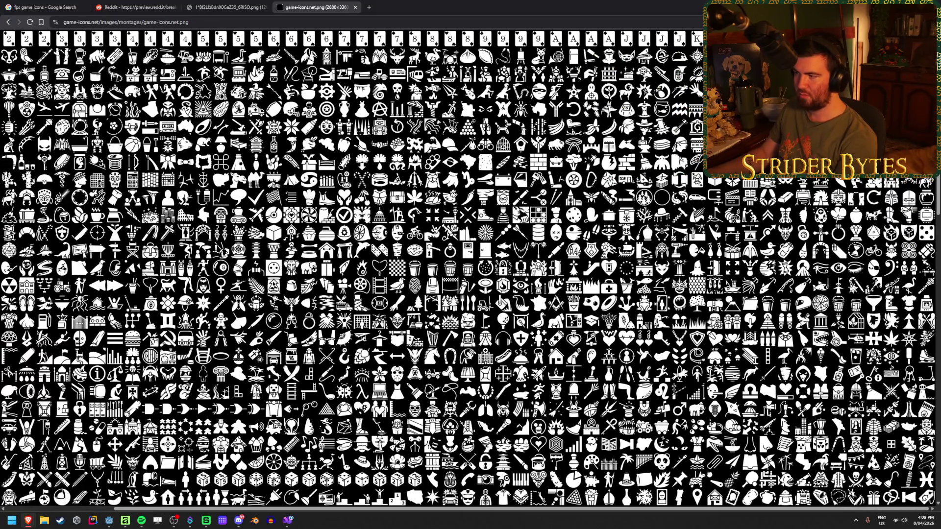
left_click(387, 196)
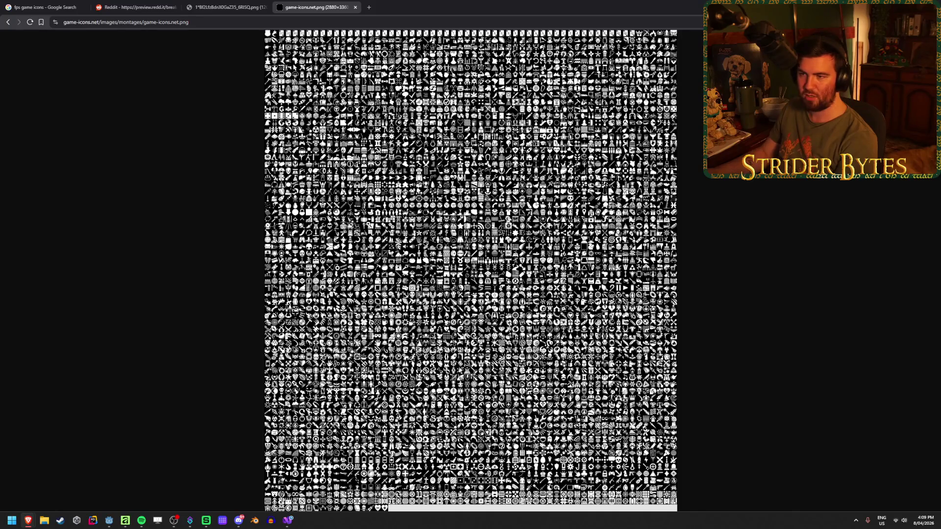
middle_click(325, 7)
left_click(178, 4)
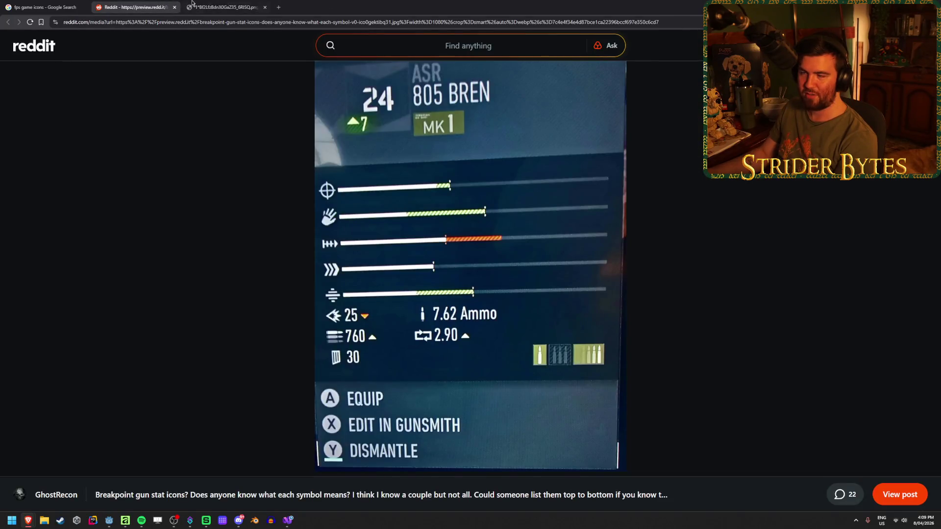
From the UMP-45 tab, reopen the closed montage tab and go back to the homepage.
left_click(186, 5)
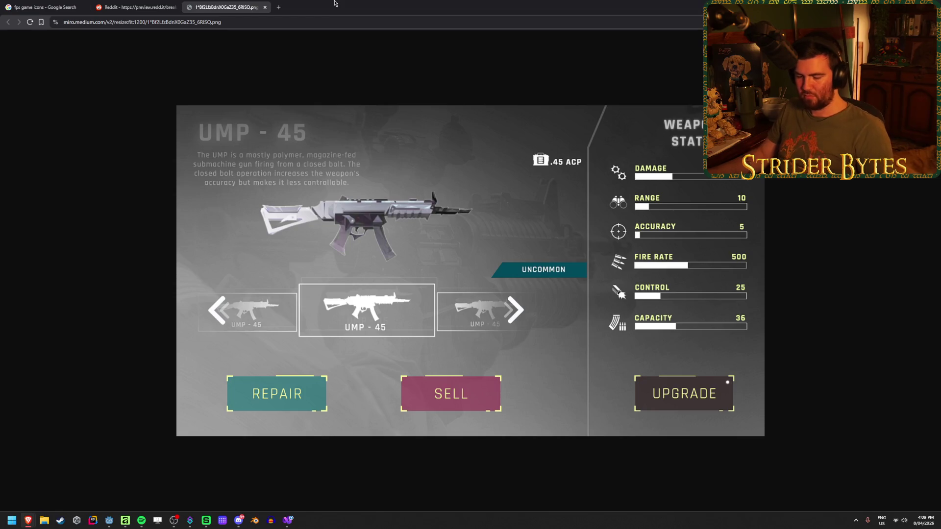
key("ctrl+shift+t")
key("alt+Left")
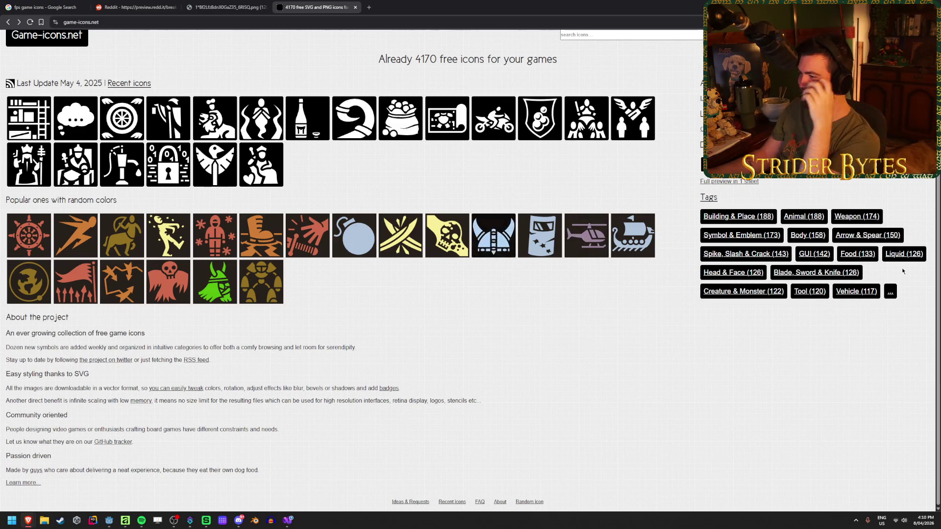
Browse the 174 Weapon-category icons on Game-icons.net, then close that tab to return to the UMP-45 stats.
left_click(875, 218)
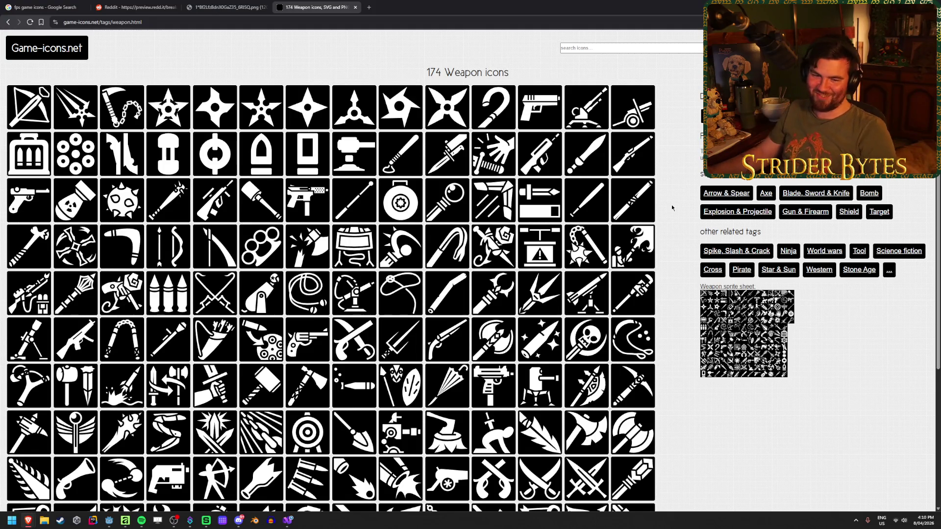
scroll(672, 174, "down", 2)
scroll(660, 221, "down", 3)
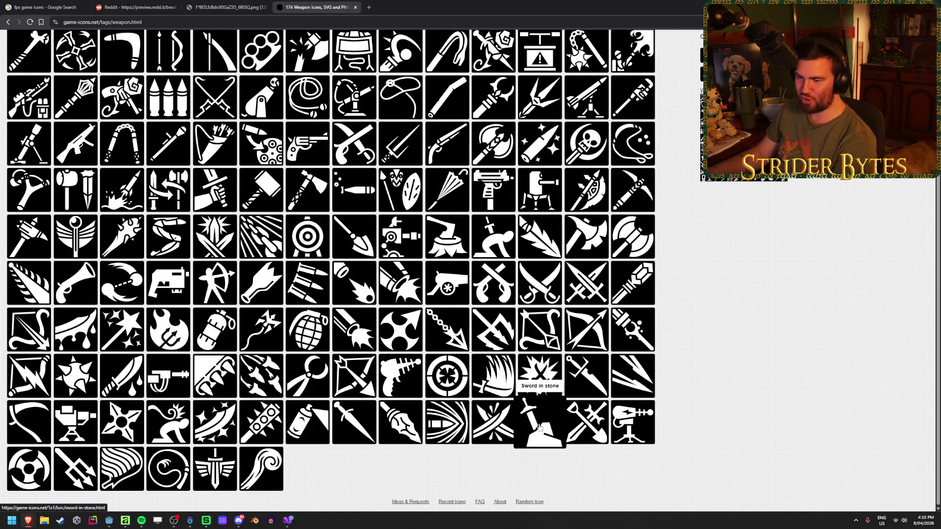
scroll(734, 370, "up", 3)
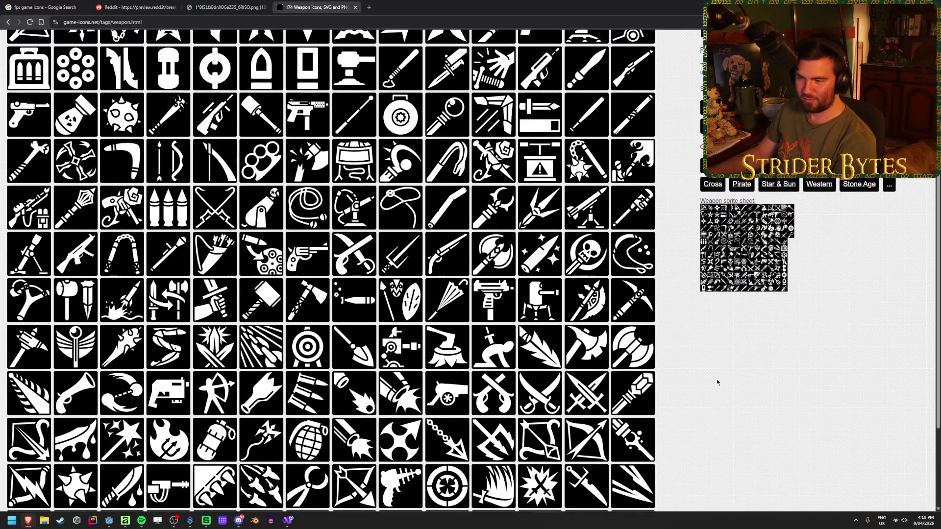
scroll(717, 383, "up", 1)
scroll(716, 383, "up", 1)
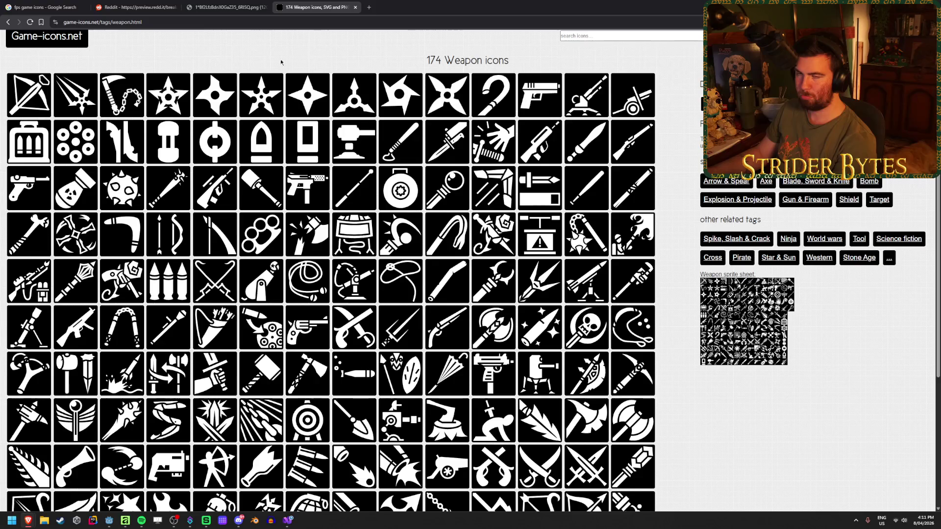
middle_click(319, 2)
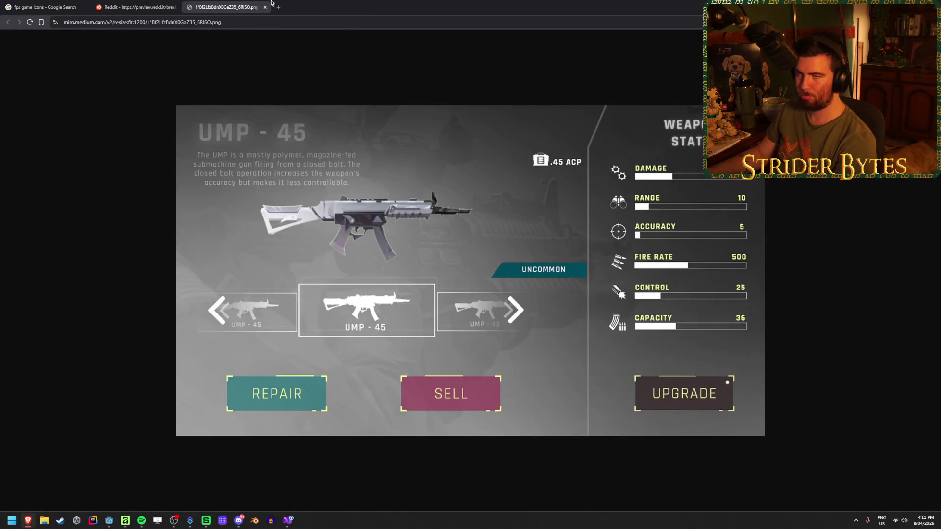
Compare the Reddit and UMP-45 stat screenshots, reopen the Weapon icons tab and open Gun & Firearm.
left_click(120, 3)
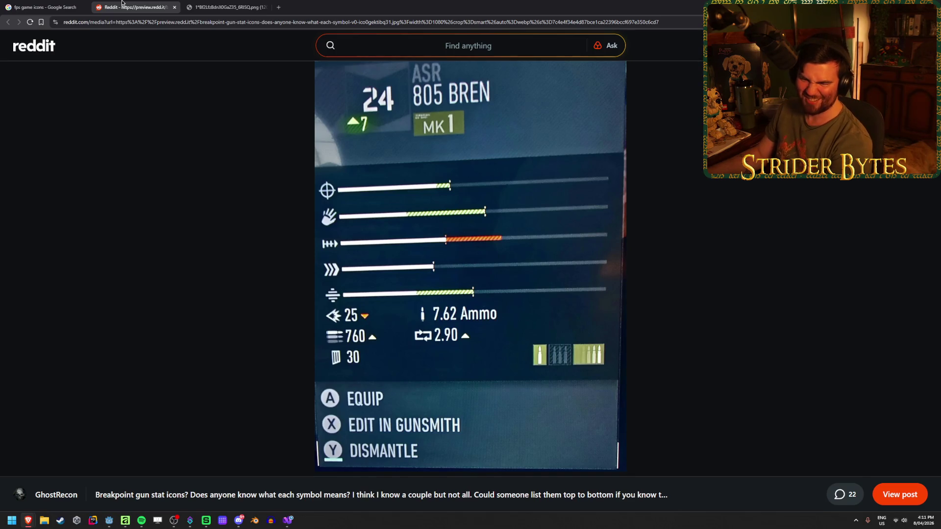
left_click(245, 4)
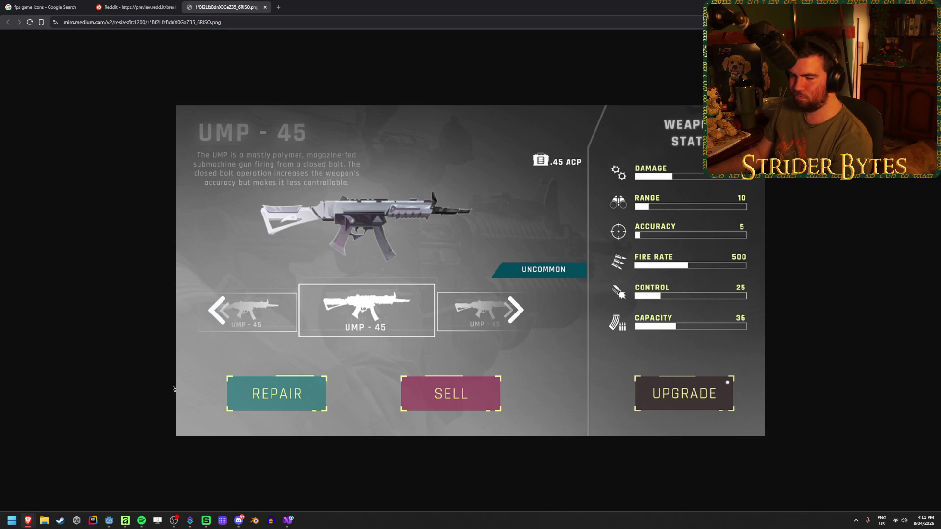
mouse_move(107, 527)
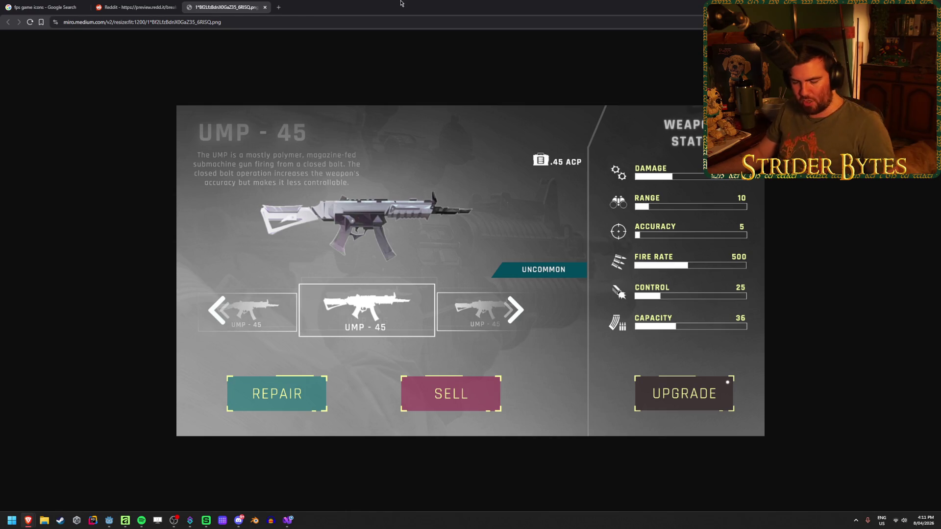
key("ctrl+shift+t")
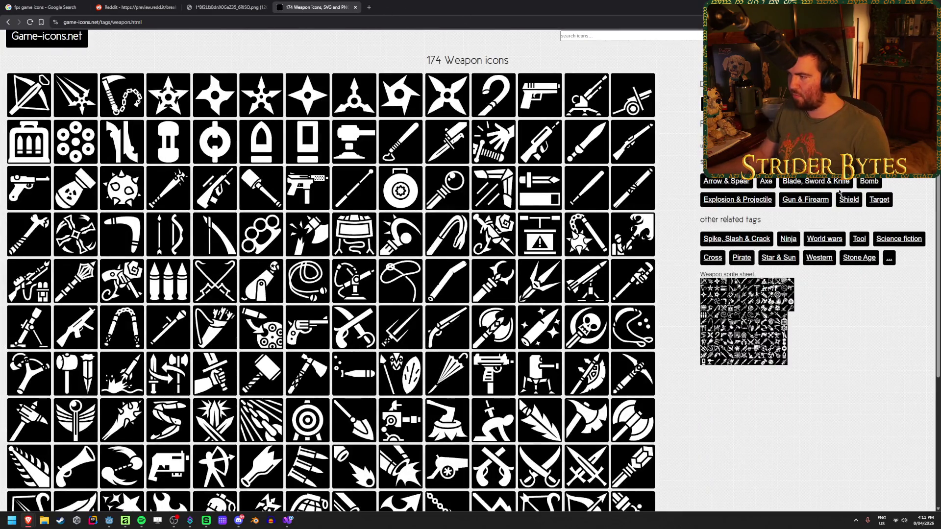
left_click(806, 199)
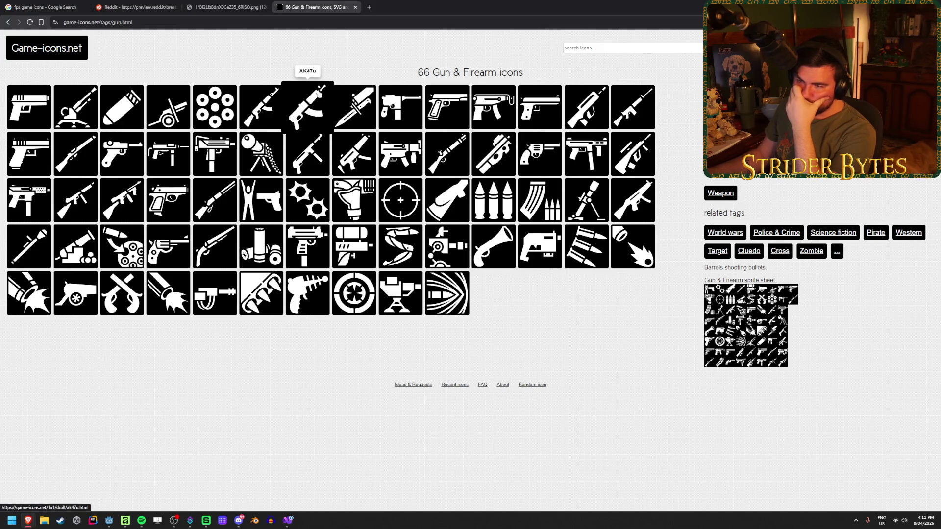
Save the AK47u icon as ak47u.png in Downloads and bring up Affinity's Stat_Accuracy canvas.
right_click(495, 197)
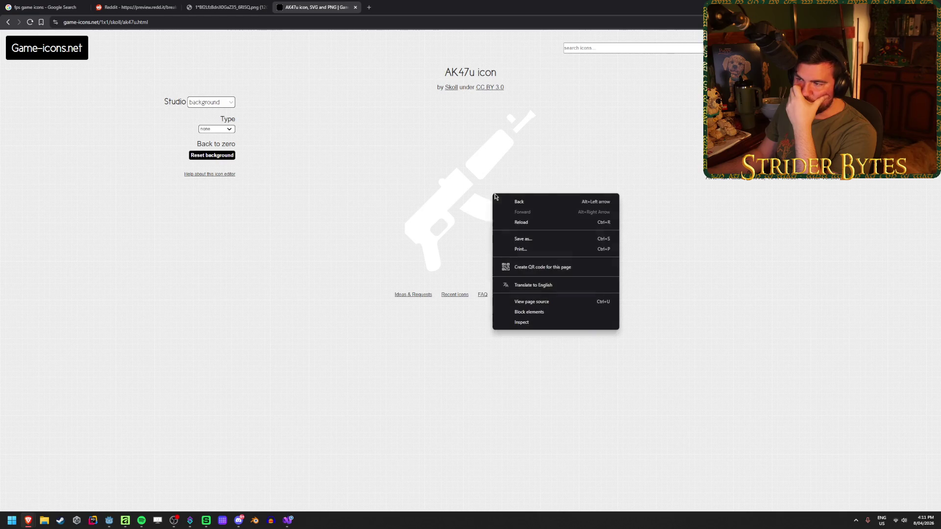
right_click(460, 197)
left_click(566, 128)
left_click(764, 147)
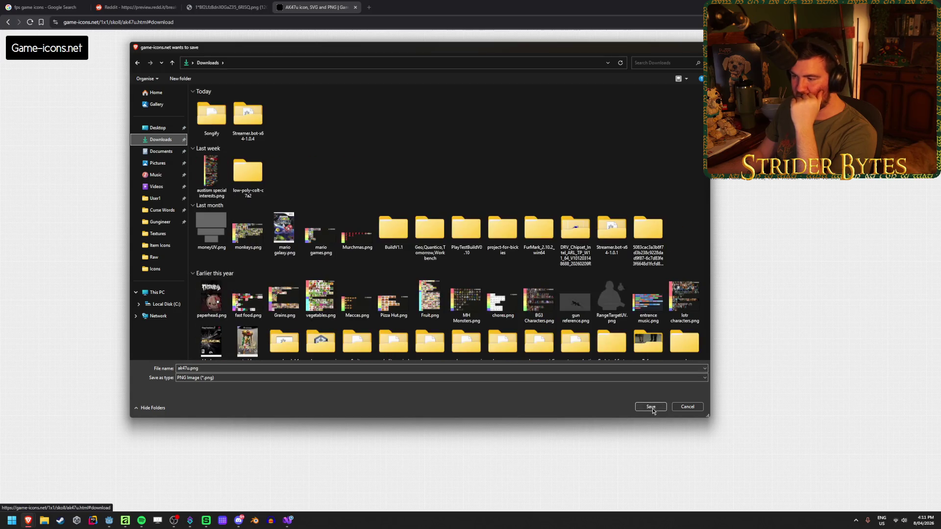
left_click(651, 407)
left_click(127, 519)
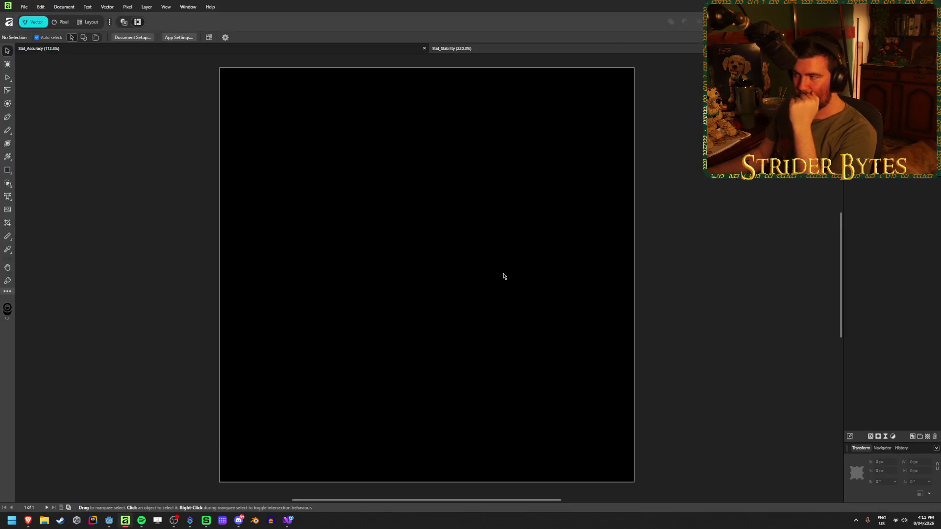
Drop ak47u.png onto the black canvas, rotate it -45° so the rifle is level, and shift it up-right.
left_click(43, 523)
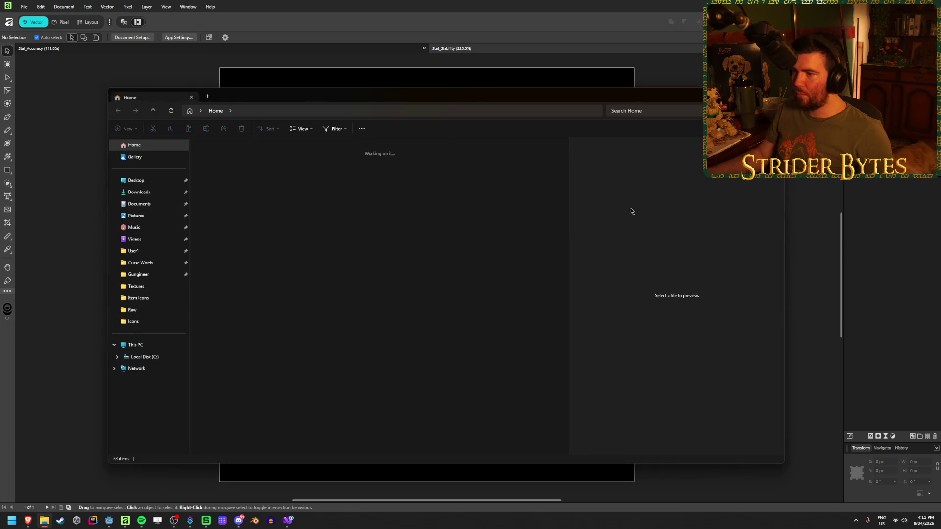
mouse_move(282, 313)
left_mouse_down()
mouse_move(367, 74)
mouse_move(355, 148)
mouse_move(268, 355)
mouse_move(270, 401)
left_mouse_up()
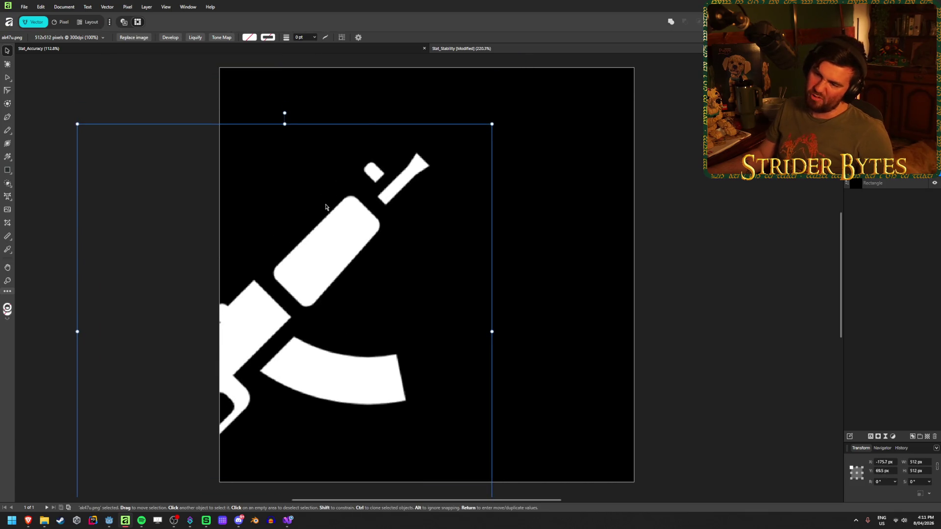
left_click_drag(284, 113, 450, 155)
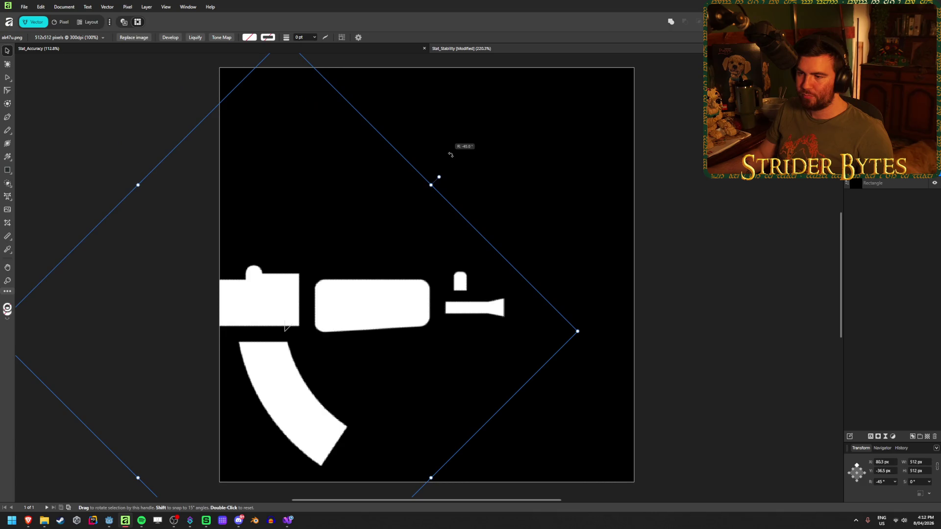
left_click_drag(374, 315, 434, 282)
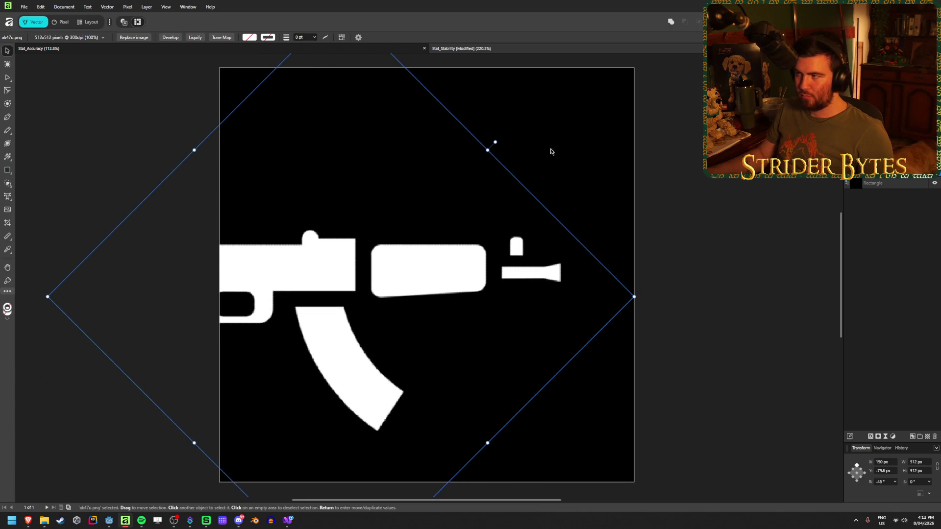
left_click_drag(331, 259, 417, 241)
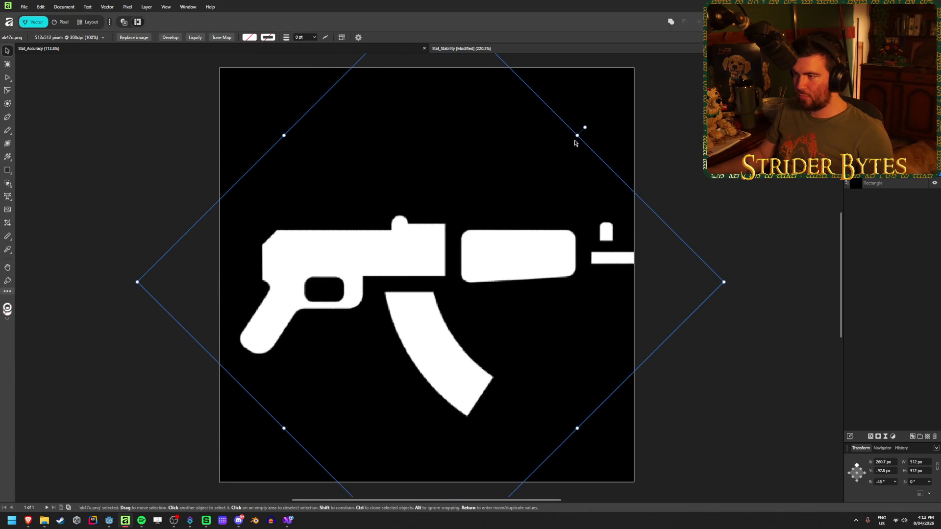
mouse_move(486, 281)
left_mouse_down()
mouse_move(448, 291)
mouse_move(498, 284)
left_mouse_up()
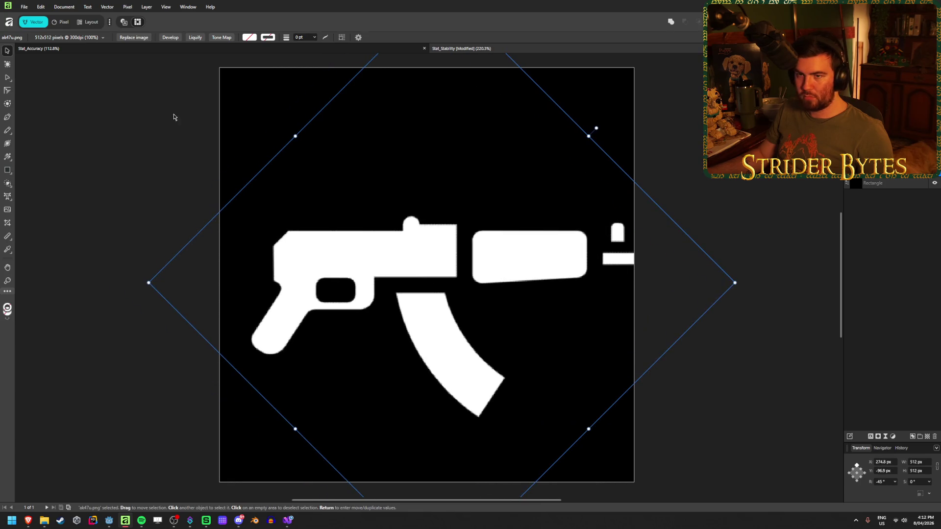
left_click(109, 110)
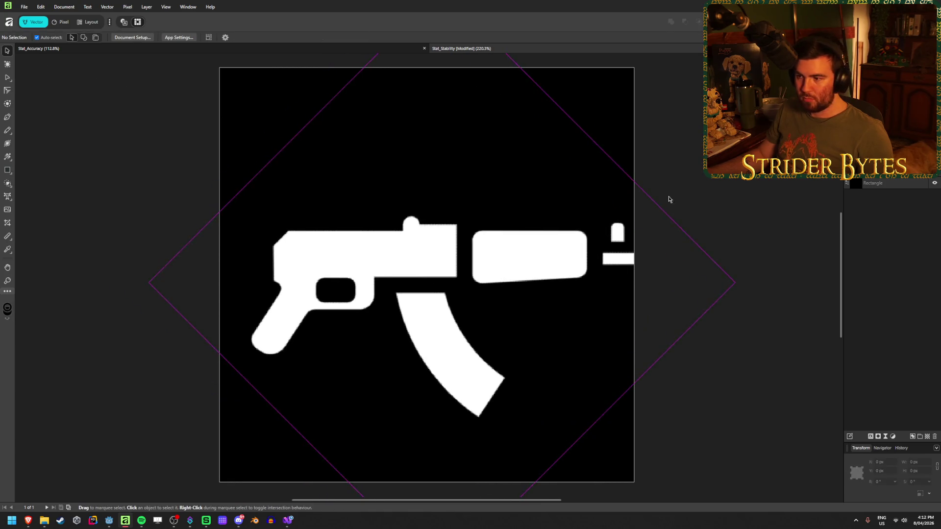
left_click(525, 276)
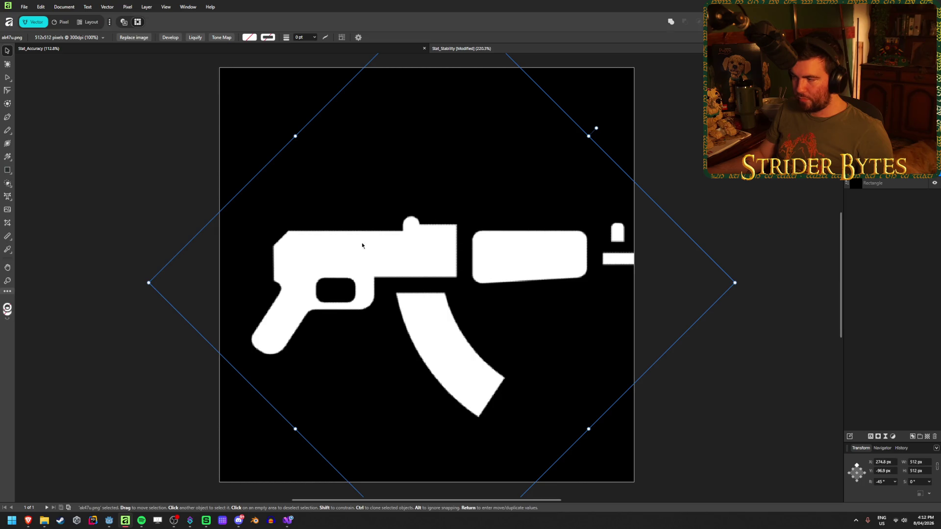
In the Pixel persona, erase the rifle's receiver, trigger guard and grip, and thin the magazine.
left_click(63, 22)
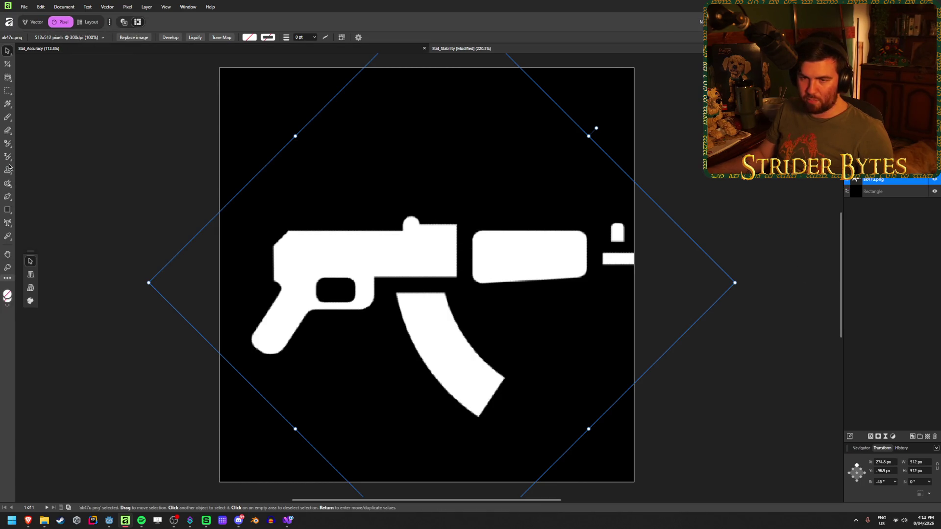
left_click(7, 131)
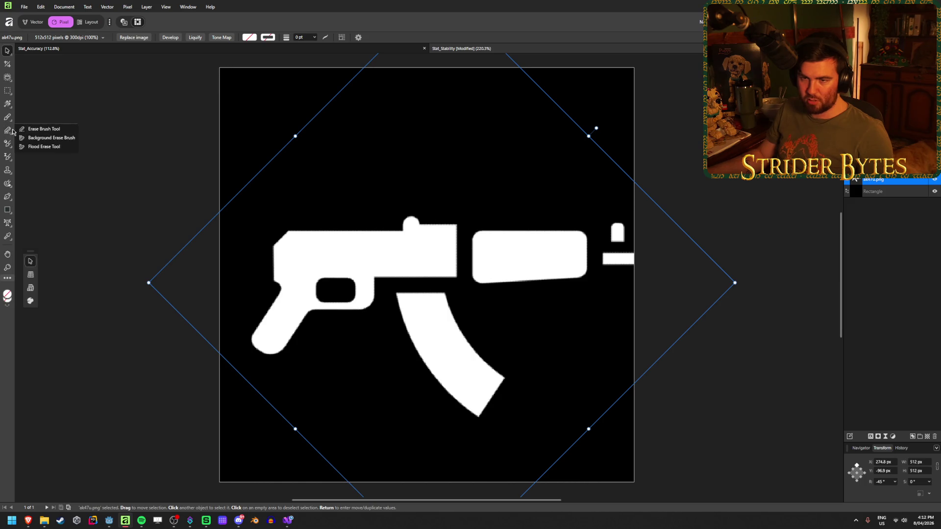
left_click(29, 128)
left_click_drag(276, 246, 294, 259)
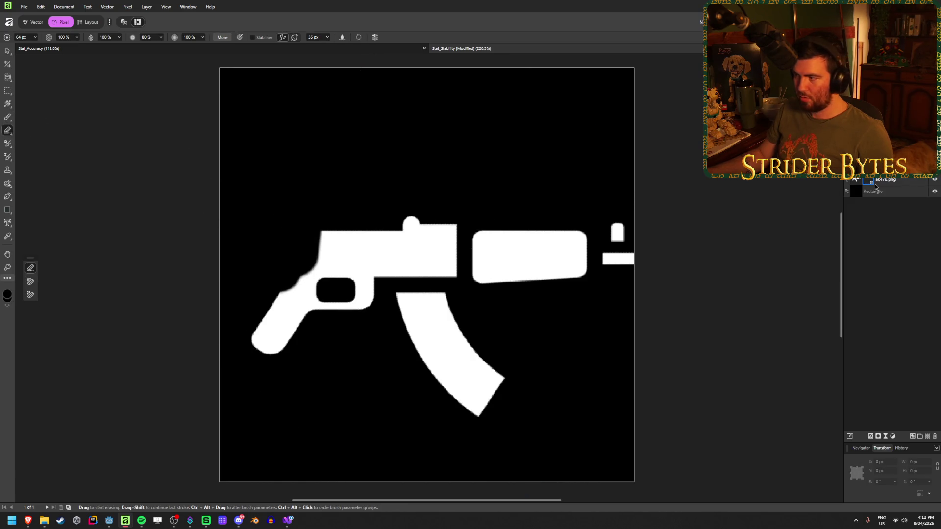
left_click(908, 183)
mouse_move(362, 218)
left_mouse_down()
mouse_move(295, 280)
mouse_move(278, 277)
left_mouse_up()
mouse_move(510, 427)
left_mouse_down()
mouse_move(512, 395)
mouse_move(449, 328)
mouse_move(443, 271)
mouse_move(425, 225)
mouse_move(351, 290)
mouse_move(401, 267)
mouse_move(450, 386)
mouse_move(513, 414)
left_mouse_up()
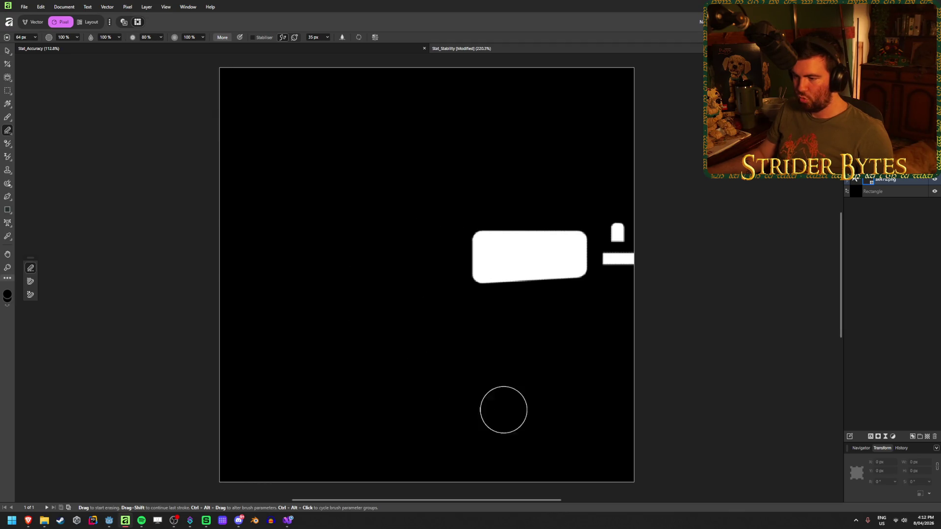
Move the remaining gun shapes left toward the canvas centre.
left_click(7, 51)
mouse_move(503, 255)
left_mouse_down()
mouse_move(406, 250)
mouse_move(536, 258)
mouse_move(614, 298)
mouse_move(581, 256)
mouse_move(431, 275)
mouse_move(416, 292)
mouse_move(434, 271)
mouse_move(503, 264)
left_mouse_up()
left_click(669, 261)
left_click(571, 258)
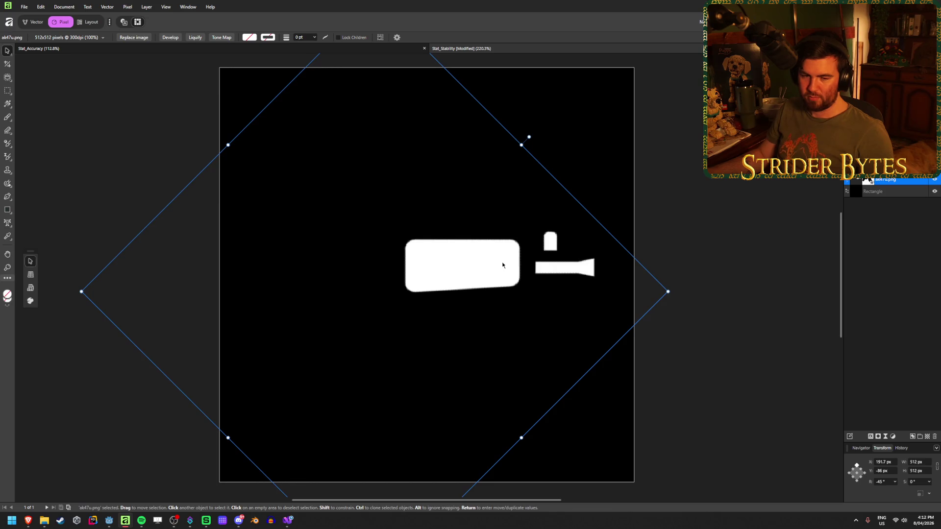
mouse_move(502, 266)
left_mouse_down()
mouse_move(510, 256)
mouse_move(462, 271)
left_mouse_up()
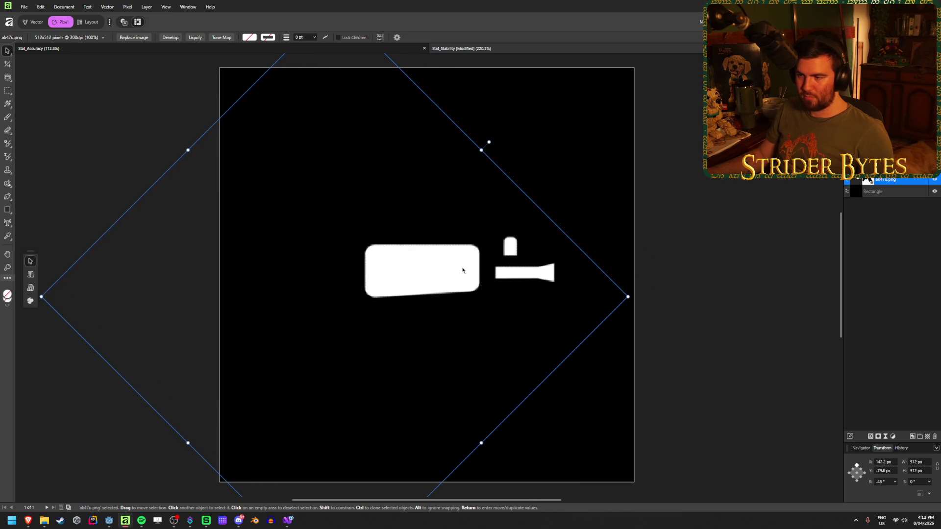
left_click(7, 91)
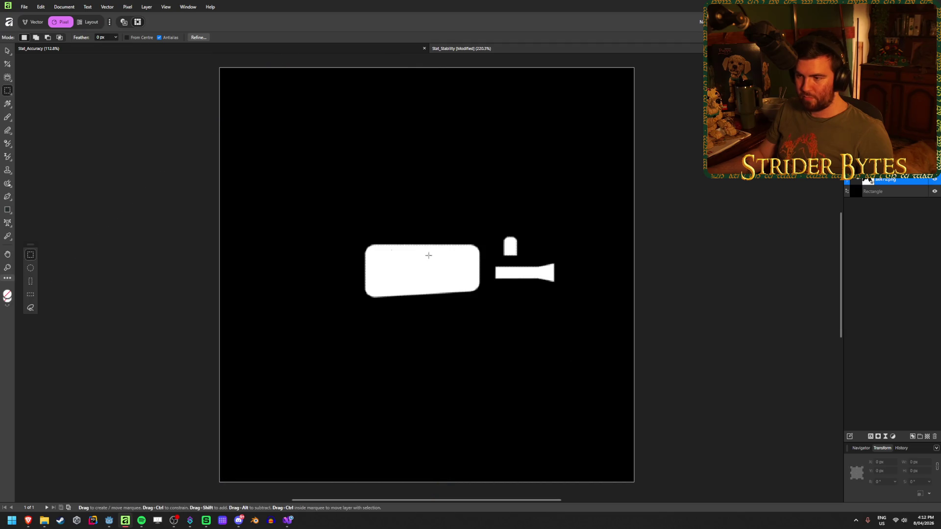
Marquee-select the gun shapes, create a new Pixel layer, and merge ak47u.png down into it.
mouse_move(360, 226)
left_mouse_down()
mouse_move(592, 319)
mouse_move(566, 306)
left_mouse_up()
right_click(912, 182)
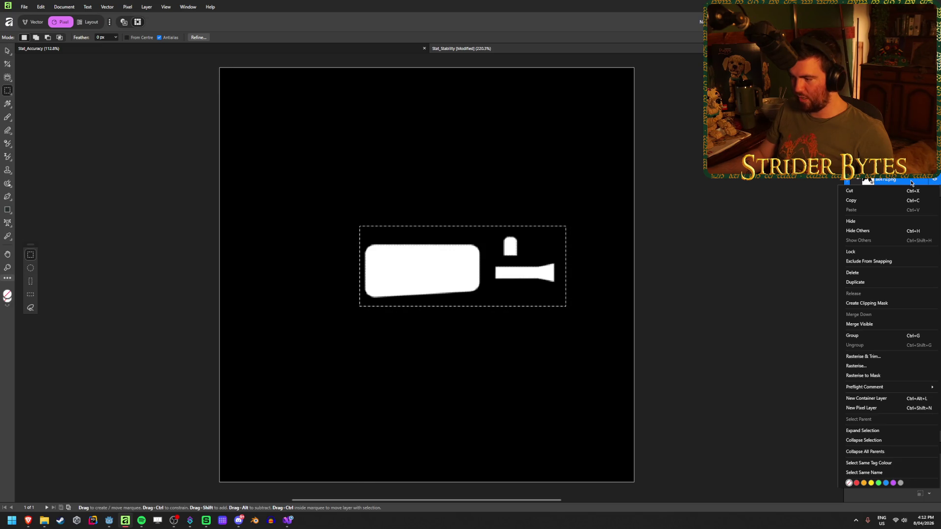
key("Escape")
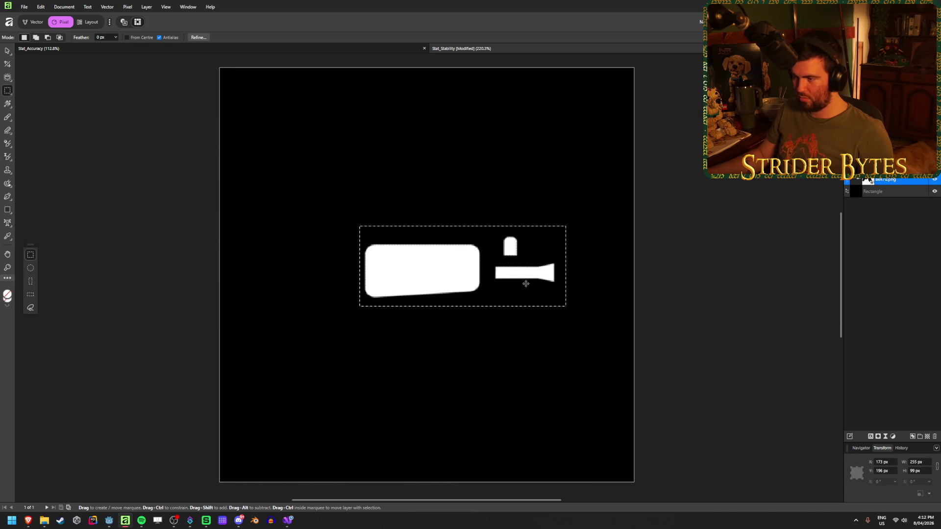
left_click(907, 291)
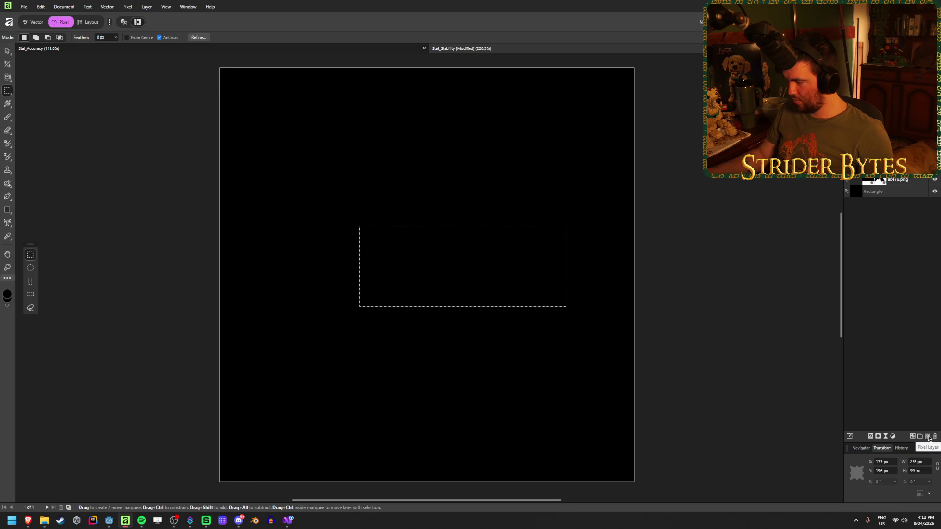
left_click(931, 436)
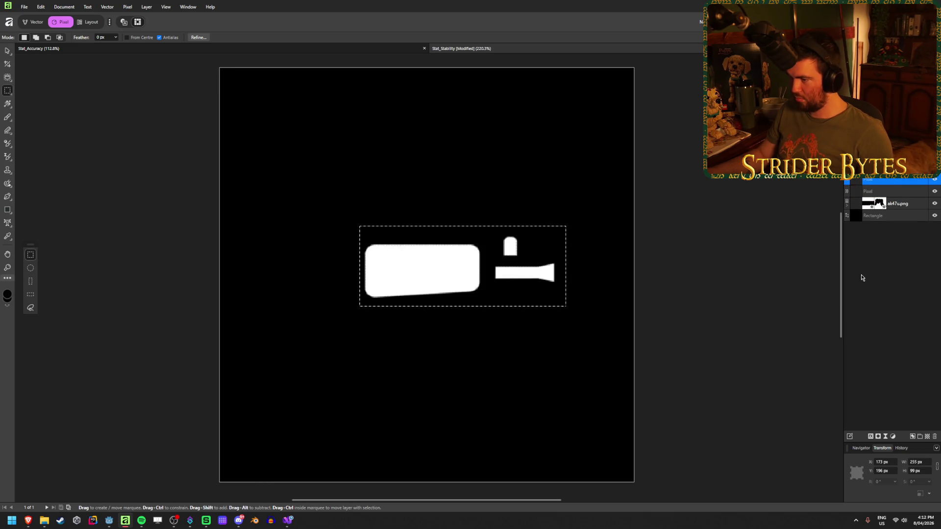
left_click(905, 280)
left_click(904, 192)
left_click(904, 203, "shift")
key("ctrl+e")
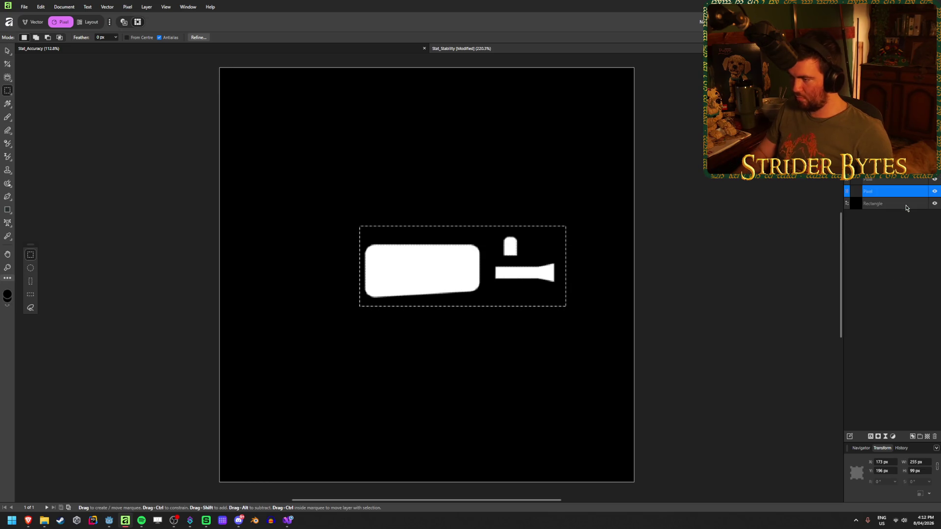
left_click(882, 181)
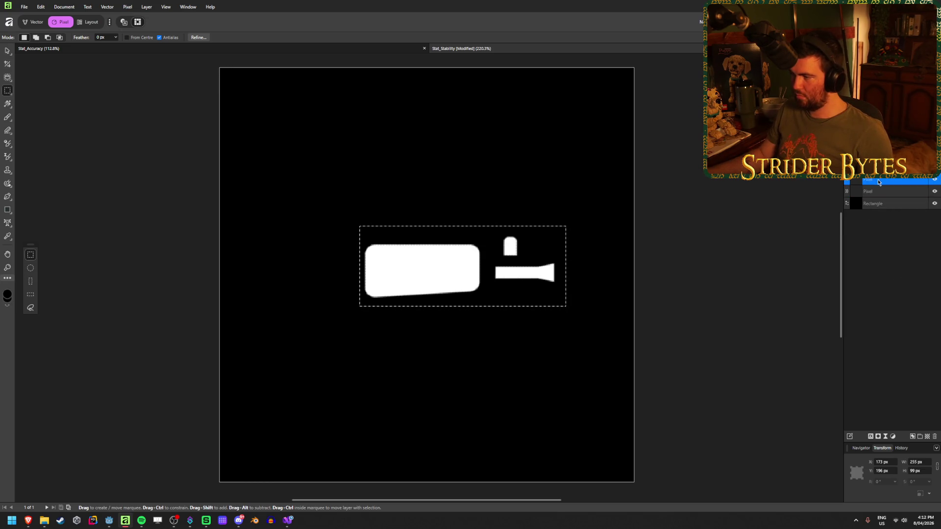
Shift the white shapes slightly left with the Move tool.
left_click(7, 51)
key("m")
key("v")
key("m")
key("v")
mouse_move(458, 282)
left_mouse_down()
mouse_move(394, 285)
mouse_move(452, 277)
mouse_move(429, 279)
left_mouse_up()
Scale up the white gun shapes and move them about 66 px right.
key("m")
key("v")
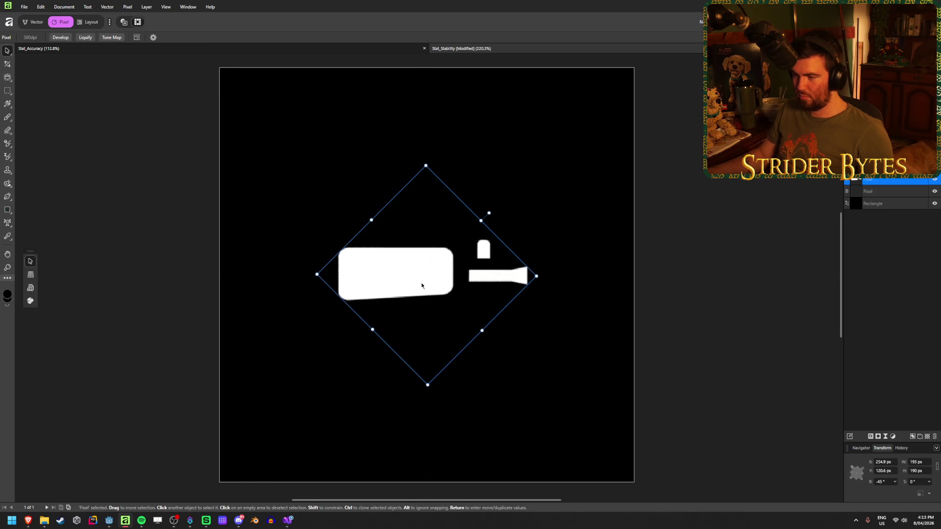
mouse_move(537, 277)
left_mouse_down()
mouse_move(622, 275)
mouse_move(616, 305)
mouse_move(621, 269)
mouse_move(601, 255)
mouse_move(622, 270)
mouse_move(580, 276)
left_mouse_up()
left_click(660, 254)
left_click_drag(356, 284, 388, 283)
left_click(654, 212)
scroll(389, 308, "up", 2)
scroll(390, 308, "down", 2)
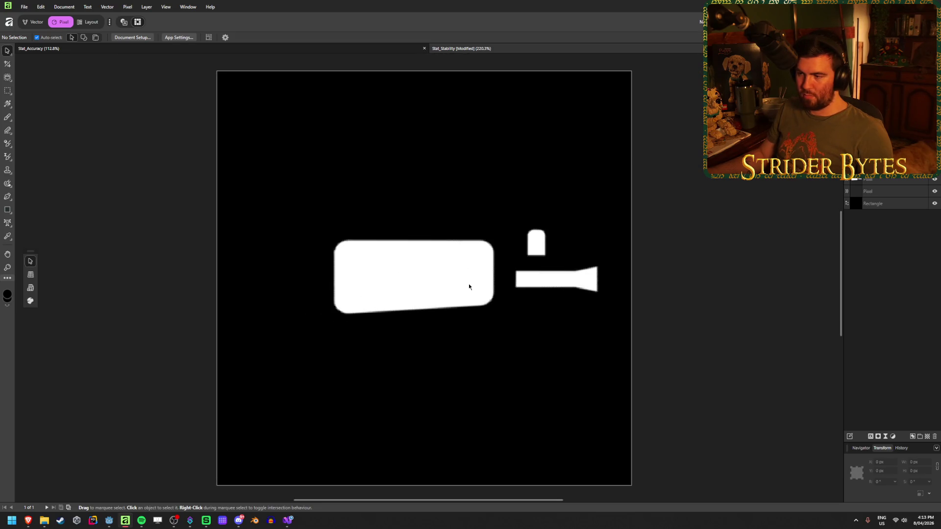
Enlarge the shapes further and settle them centred on the black square.
left_click(563, 276)
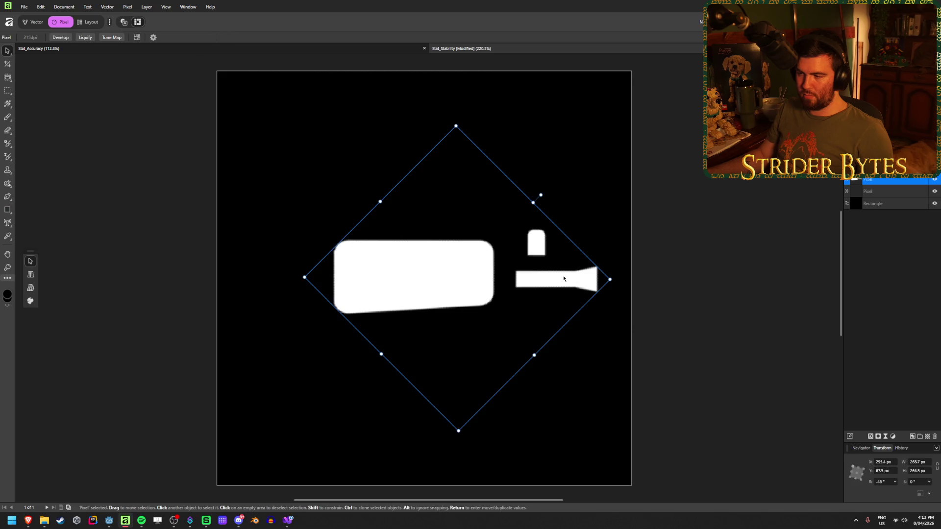
left_click(700, 288)
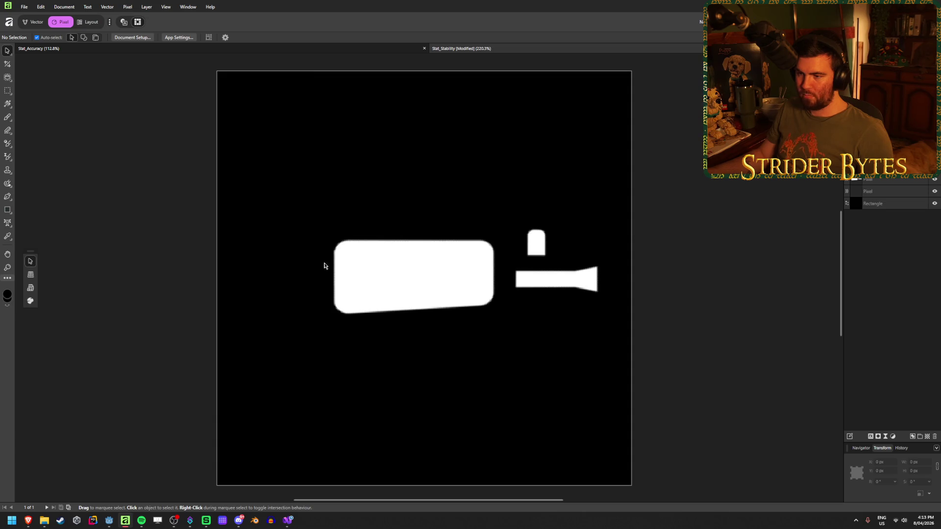
mouse_move(364, 246)
left_mouse_down()
mouse_move(304, 247)
mouse_move(307, 262)
left_mouse_up()
mouse_move(475, 218)
left_mouse_down()
mouse_move(525, 168)
mouse_move(517, 180)
left_mouse_up()
mouse_move(414, 279)
left_mouse_down()
mouse_move(427, 287)
mouse_move(420, 279)
left_mouse_up()
left_click(712, 208)
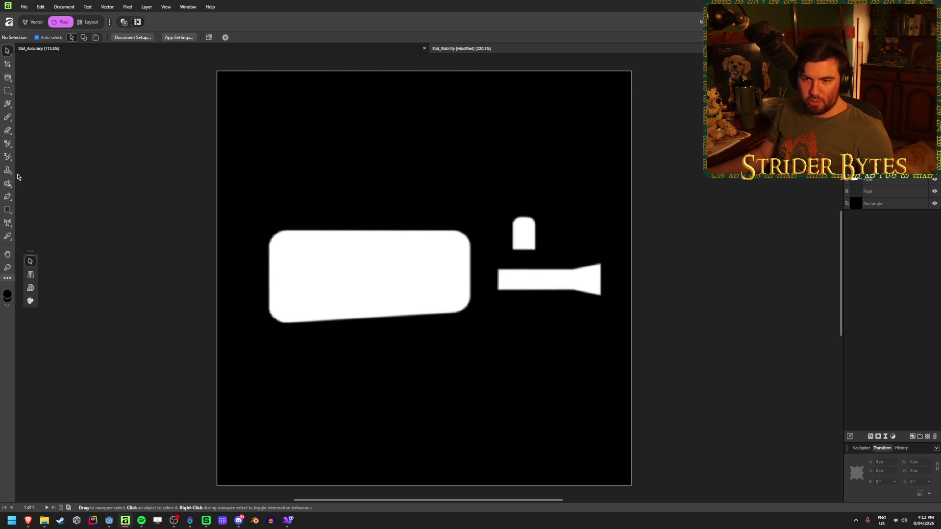
In the Designer persona, draw a white rounded rectangle over the palm shape.
left_click(8, 210)
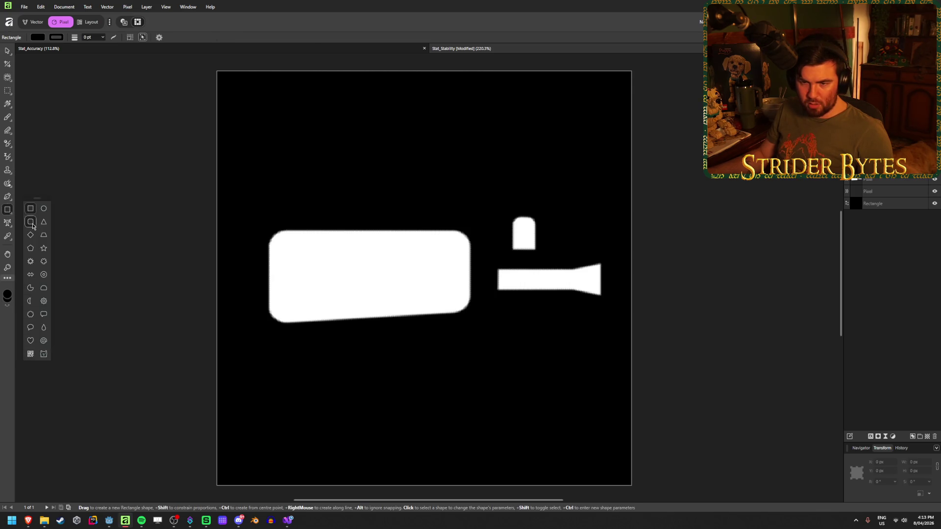
left_click(32, 223)
left_click(27, 25)
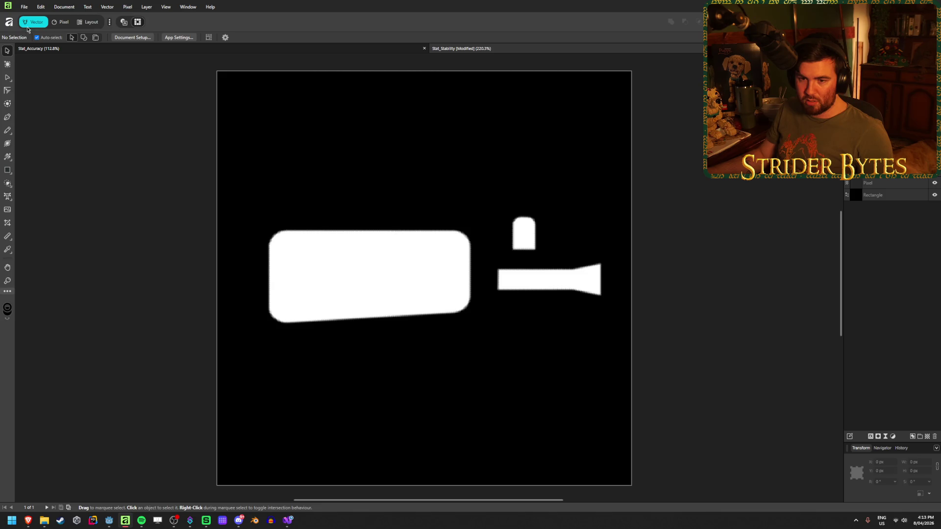
right_click(8, 170)
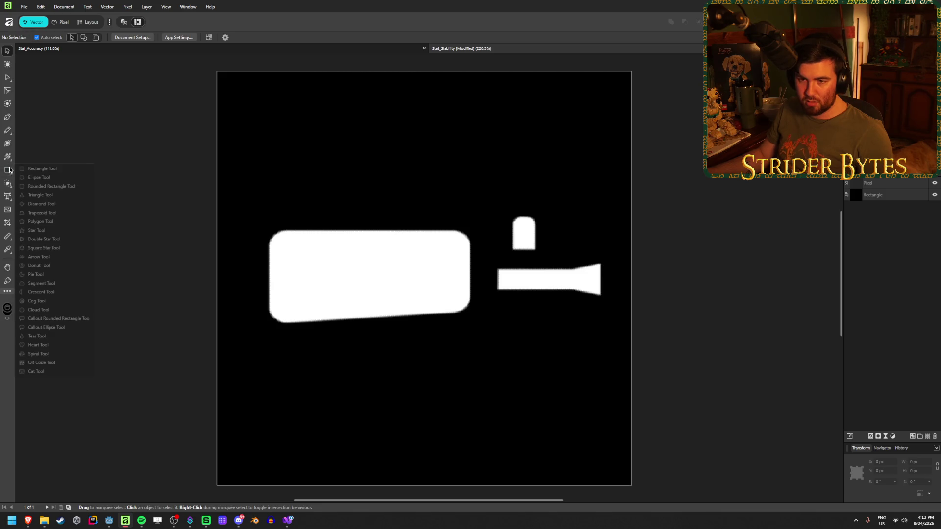
left_click(53, 186)
mouse_move(267, 231)
left_mouse_down()
mouse_move(464, 308)
mouse_move(470, 329)
left_mouse_up()
left_click(37, 37)
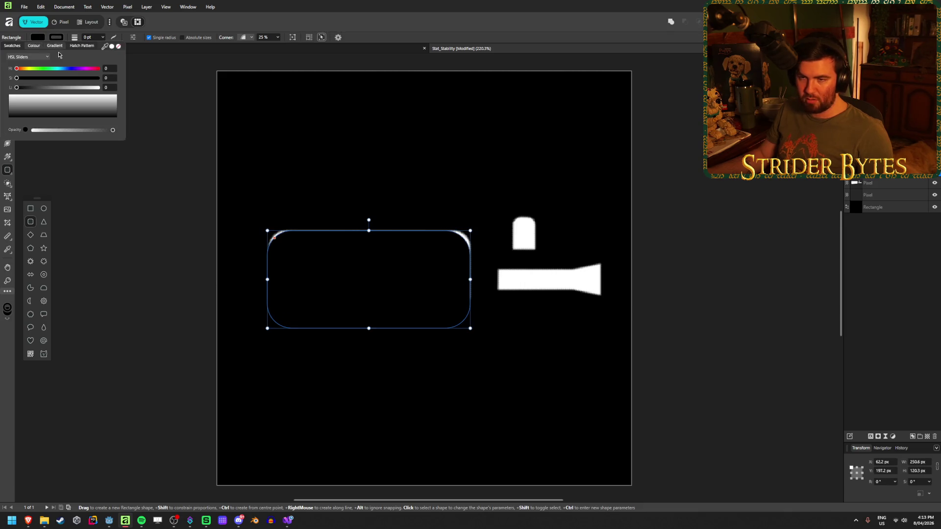
left_click(51, 100)
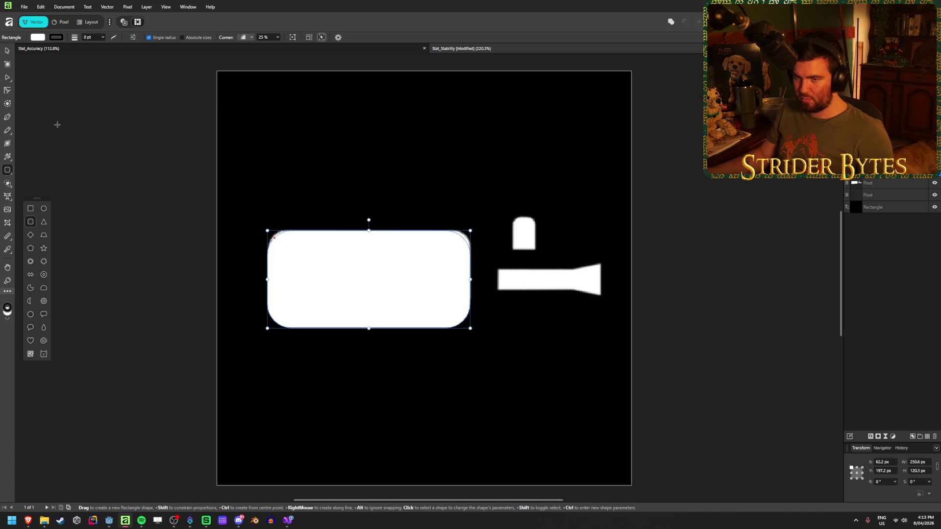
Resize the rectangle to match the palm, about 253 px wide, and merge it down.
key("a")
mouse_move(470, 329)
left_mouse_down()
mouse_move(468, 240)
mouse_move(470, 316)
left_mouse_up()
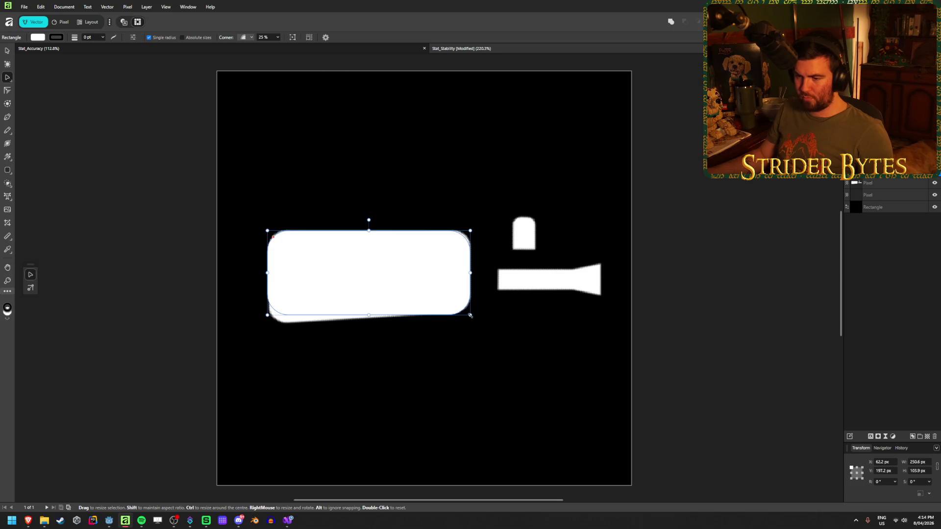
mouse_move(267, 315)
left_mouse_down()
mouse_move(271, 343)
mouse_move(272, 329)
mouse_move(260, 351)
mouse_move(395, 431)
mouse_move(297, 323)
mouse_move(264, 324)
left_mouse_up()
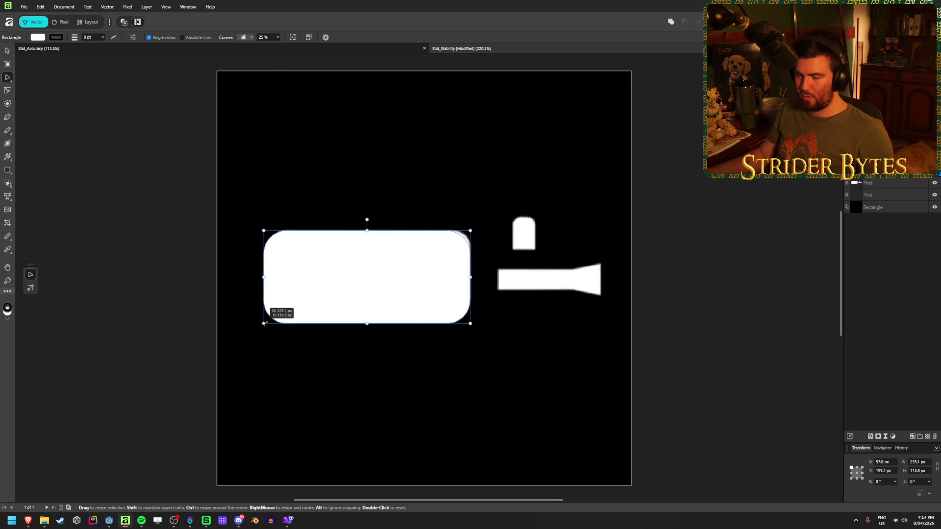
mouse_move(470, 267)
left_mouse_down()
mouse_move(480, 261)
mouse_move(471, 267)
mouse_move(474, 294)
left_mouse_up()
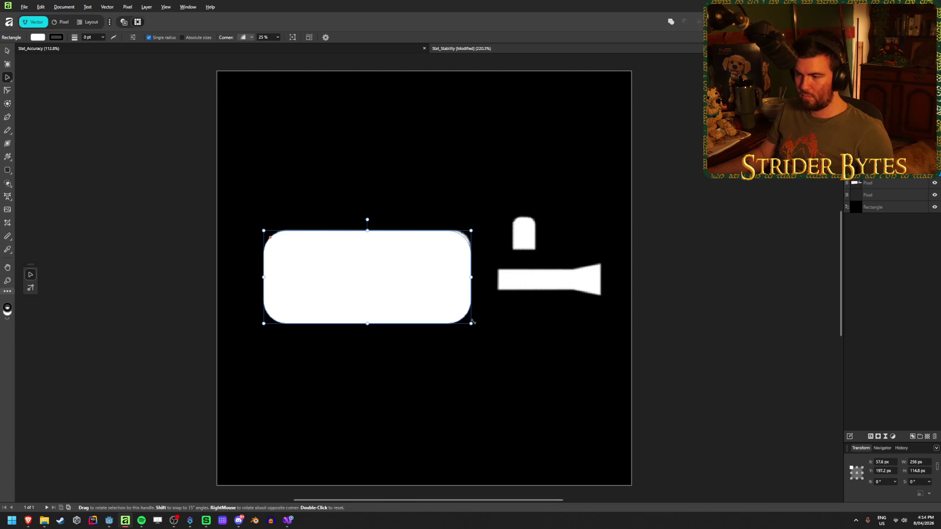
left_click(485, 303)
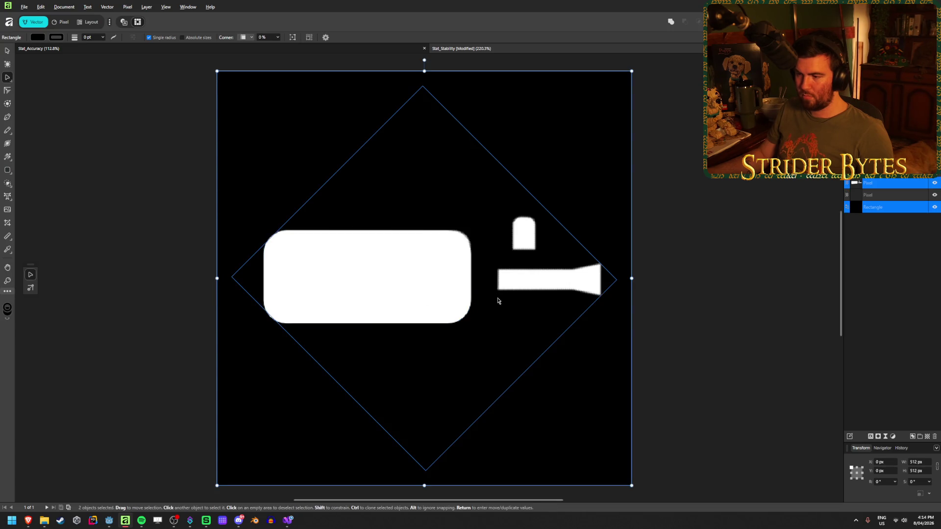
left_click(706, 316)
left_click(419, 293)
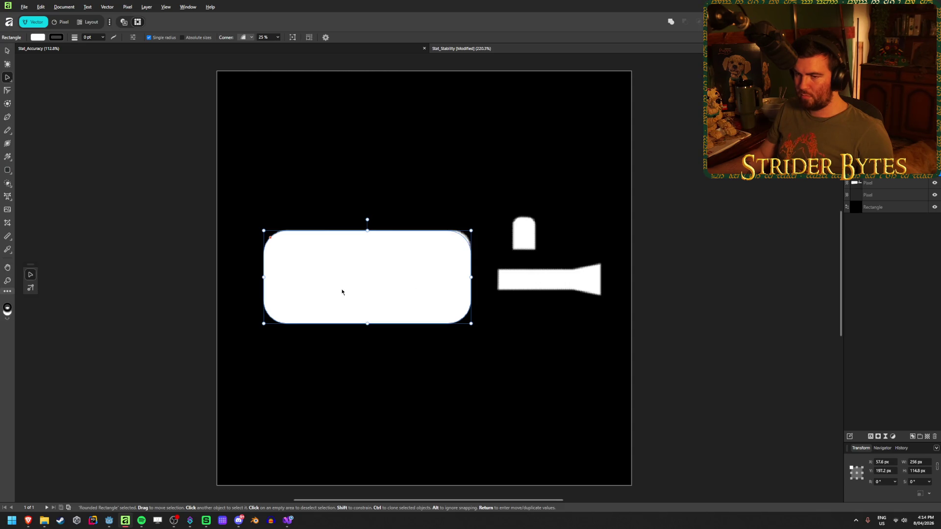
key("ctrl+e")
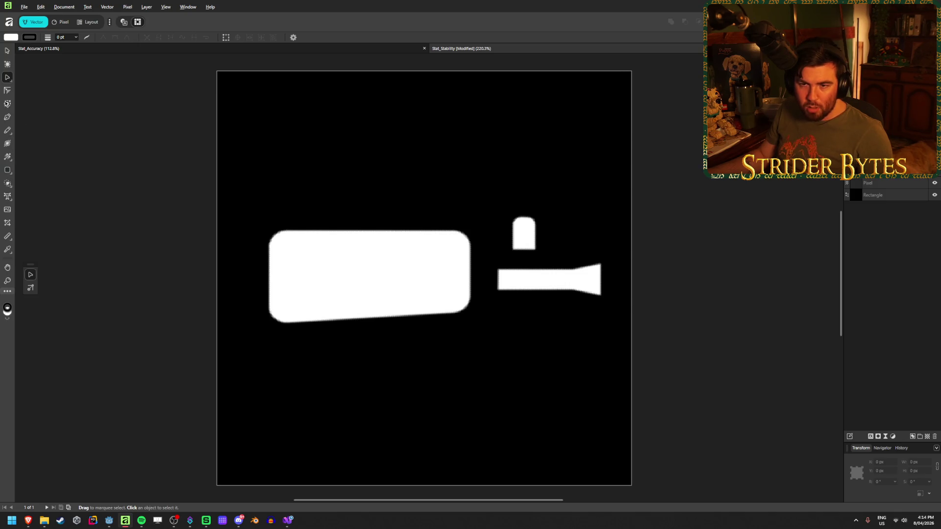
Trace the palm's outline with the Pen tool as a closed shape.
left_click(7, 117)
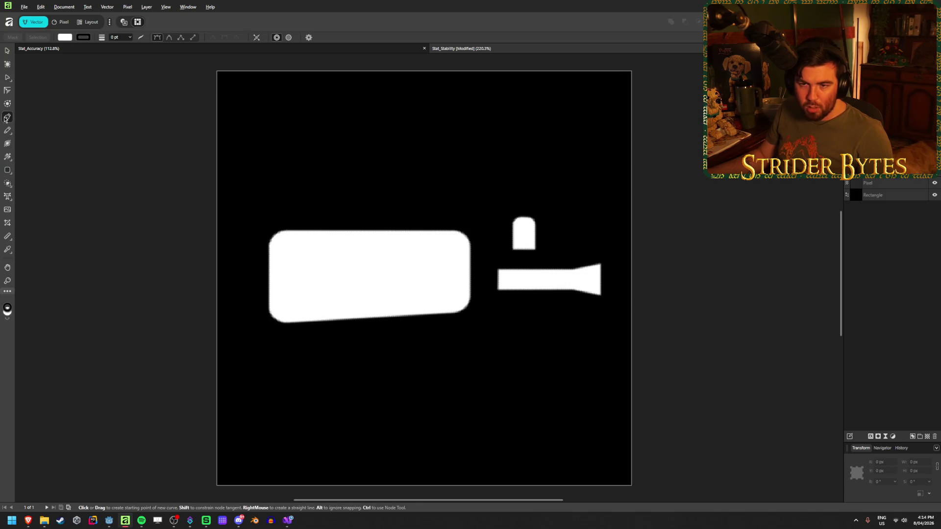
left_click(279, 242)
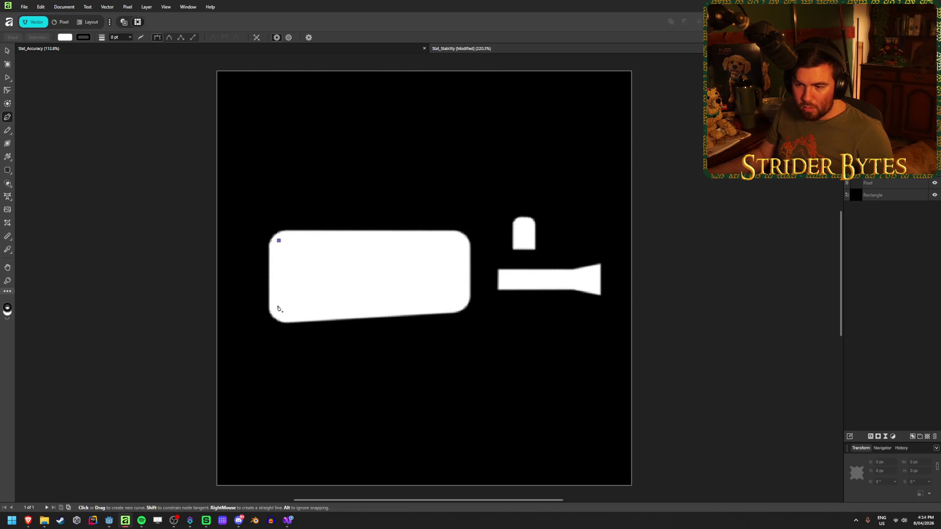
left_click(279, 313)
left_click(461, 304)
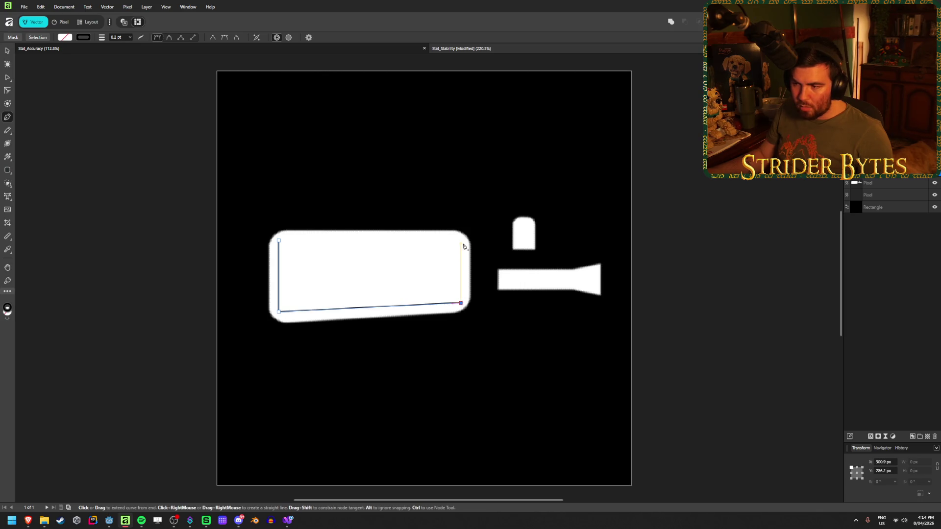
left_click(279, 241)
key("v")
Set the outline's top two nodes to Y 210 px to level its top edge.
left_click(6, 78)
left_click_drag(231, 193, 478, 254)
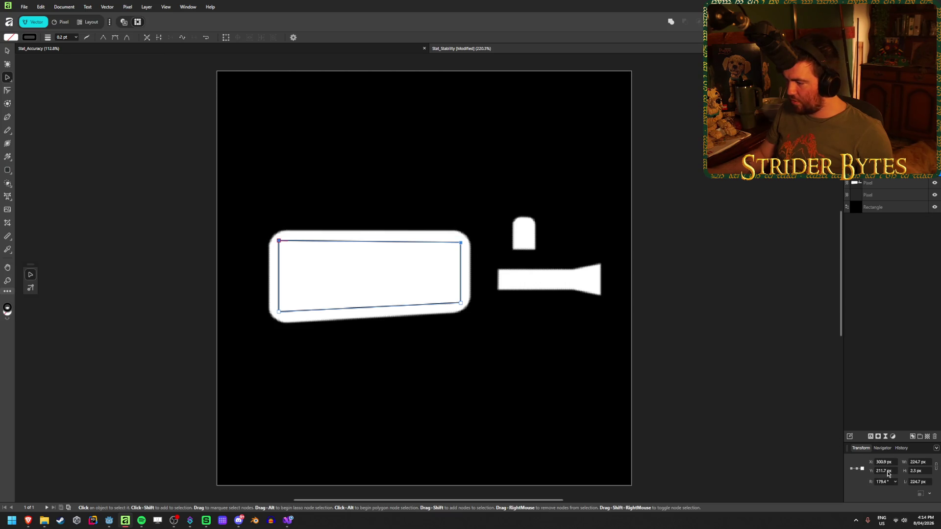
type("200")
key("Return")
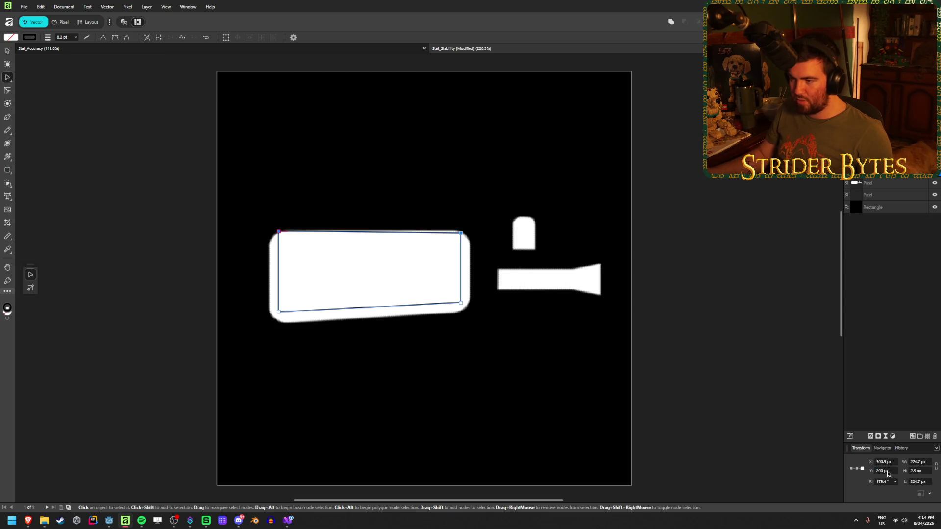
type("0")
key("Return")
left_click(130, 267)
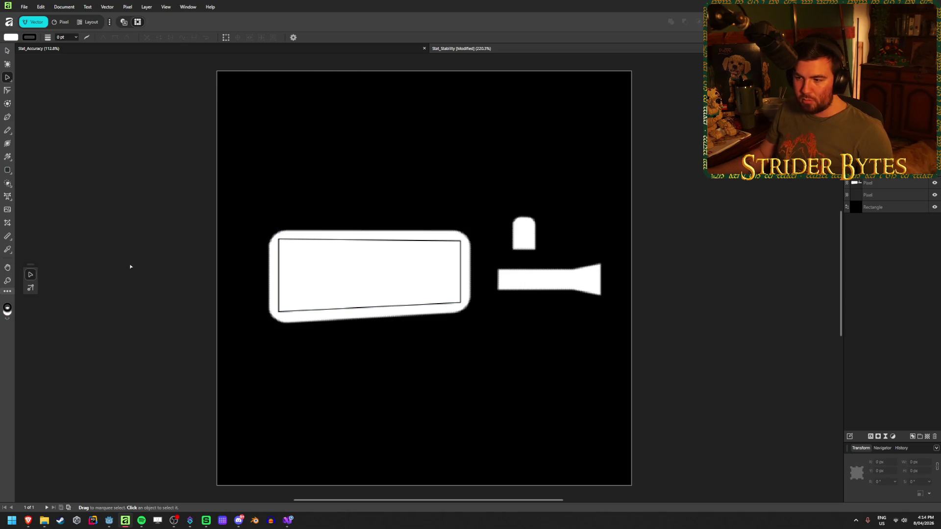
Give the palm a white 5 pt stroke and white fill, hiding the reference layer.
left_click(334, 241)
left_click(33, 38)
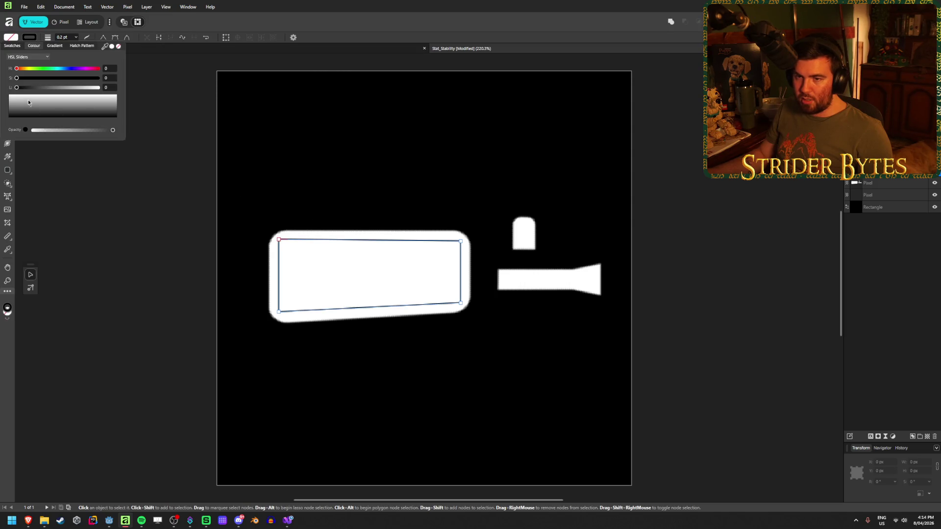
left_click(112, 46)
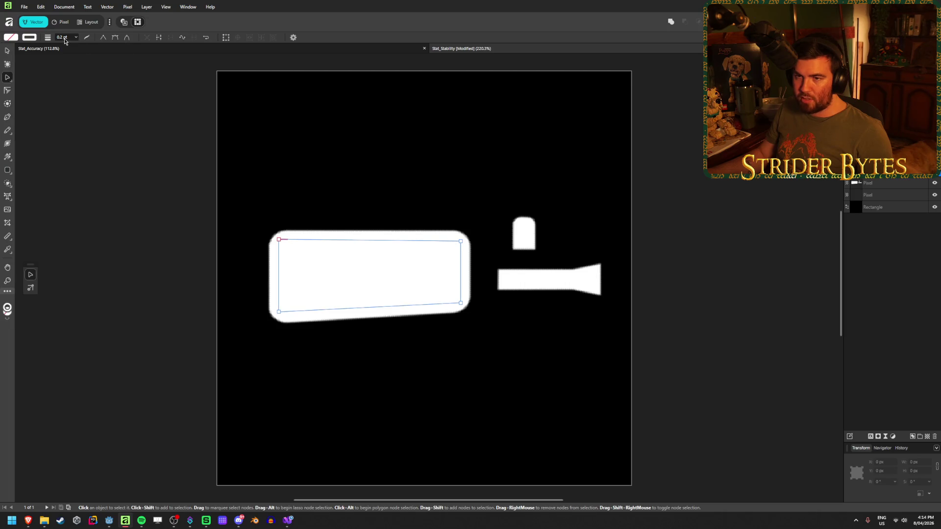
type("5")
key("Return")
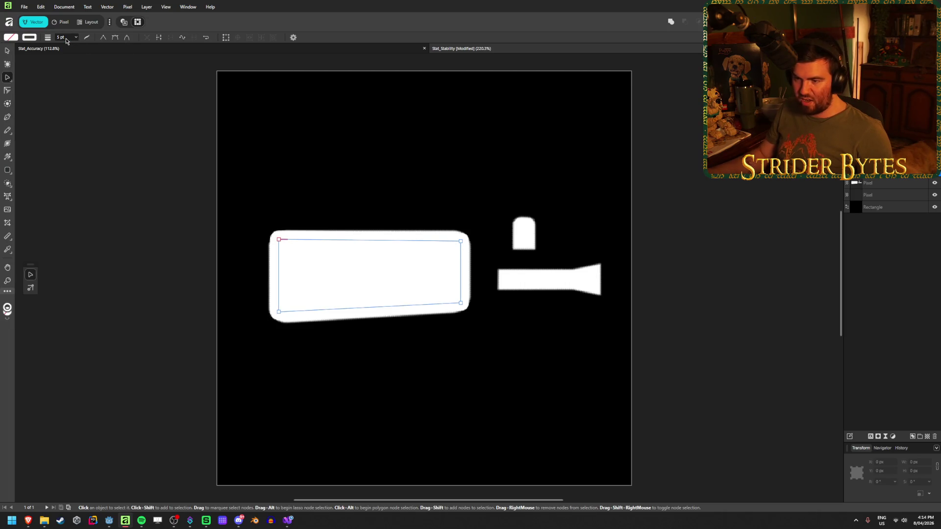
left_click(935, 184)
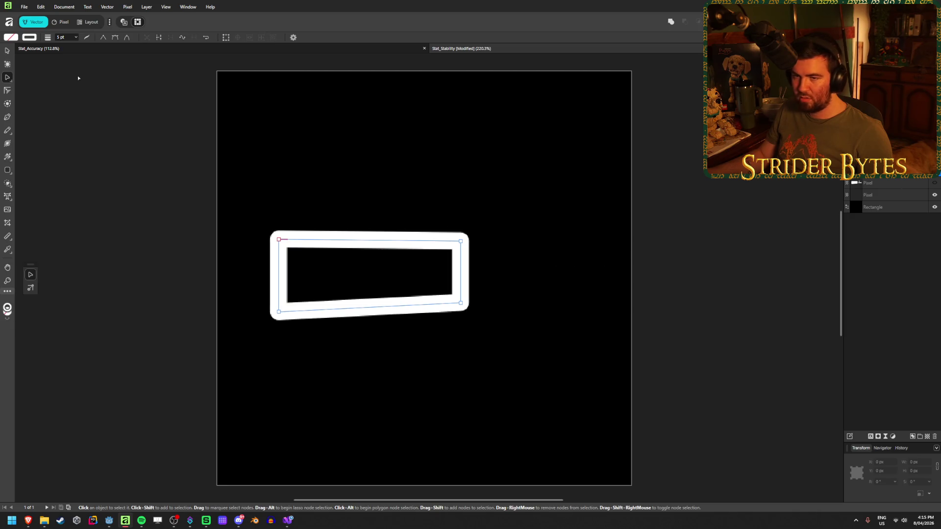
left_click(13, 38)
left_click(113, 47)
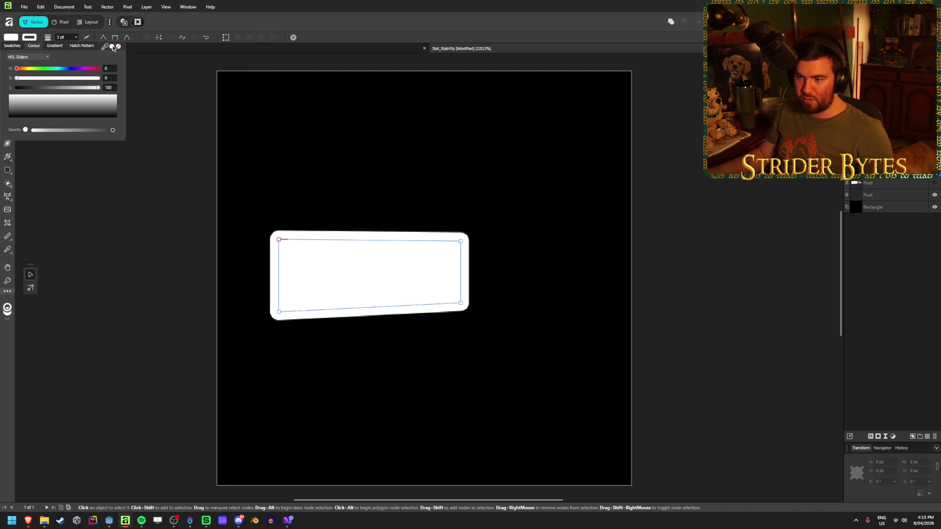
Raise the palm's bottom-right corner and check it against the reference layer.
left_click(8, 51)
left_click(165, 169)
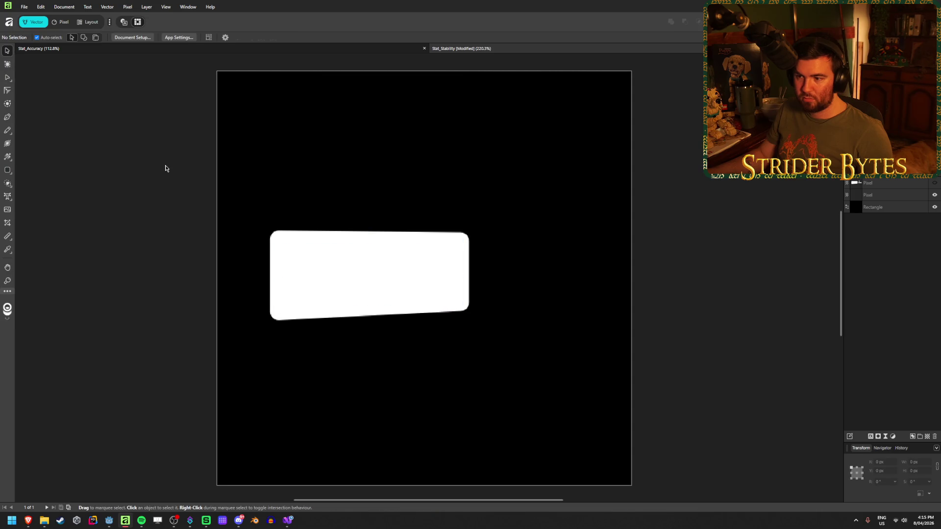
left_click(391, 280)
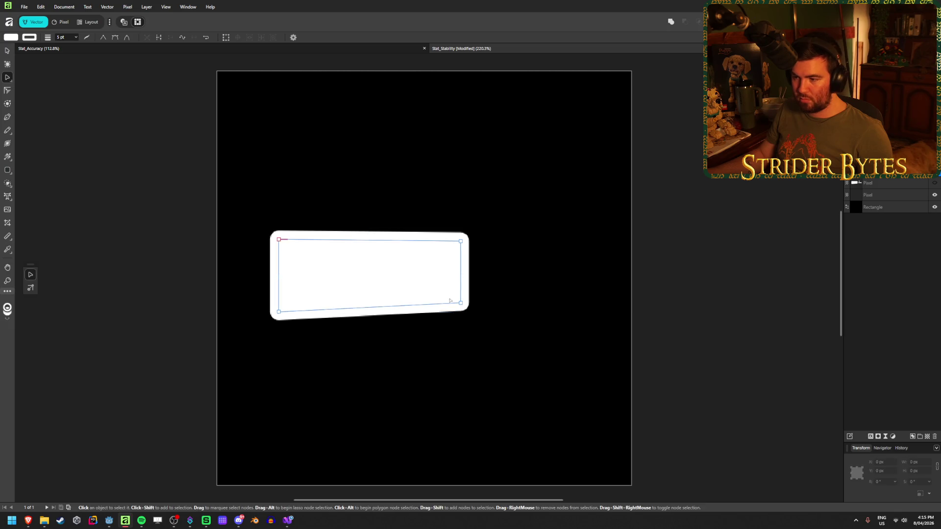
left_click_drag(461, 312, 462, 301)
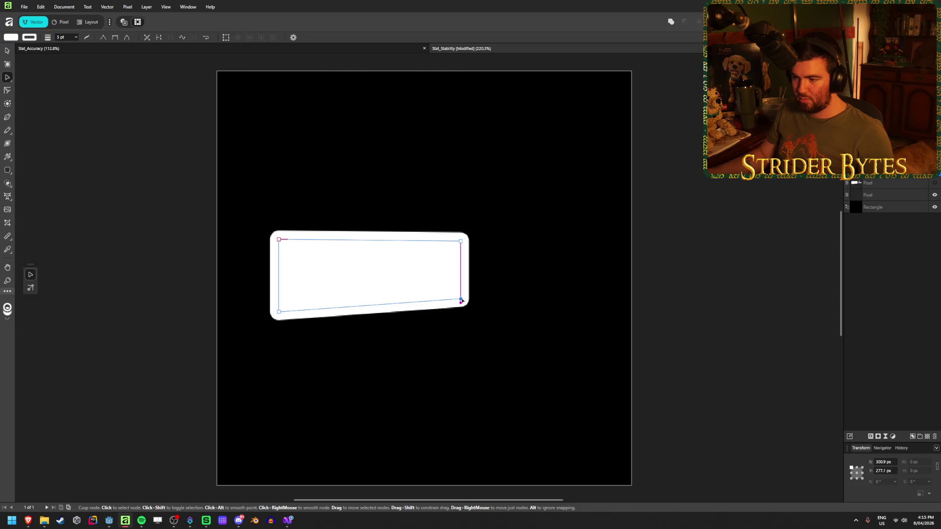
left_click(73, 88)
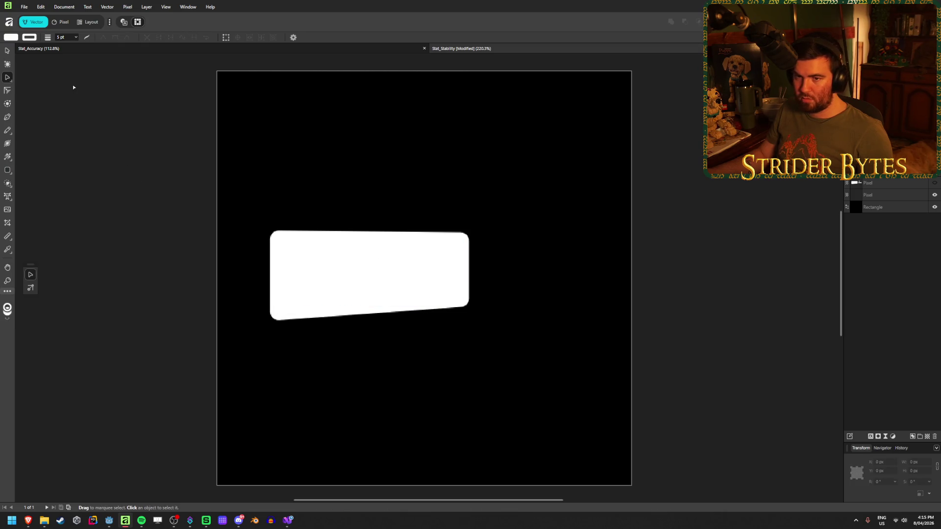
left_click(935, 183)
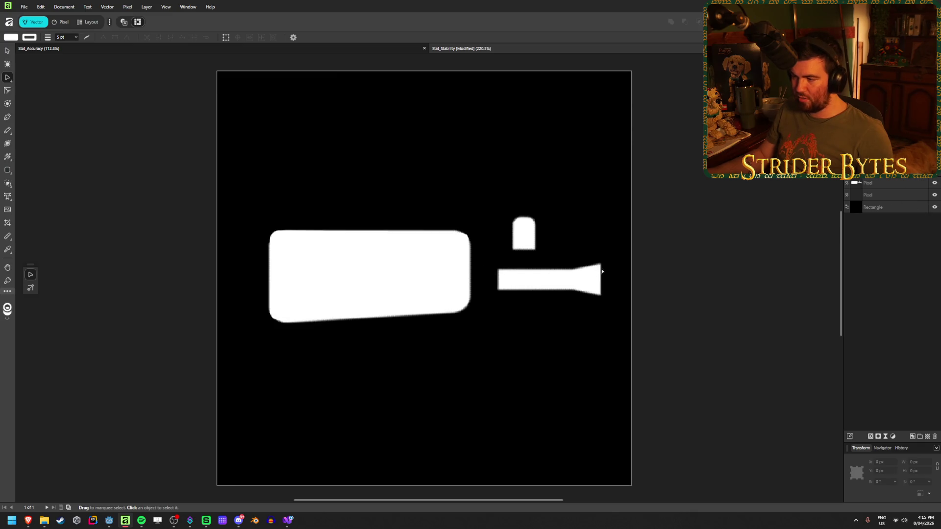
left_click(936, 183)
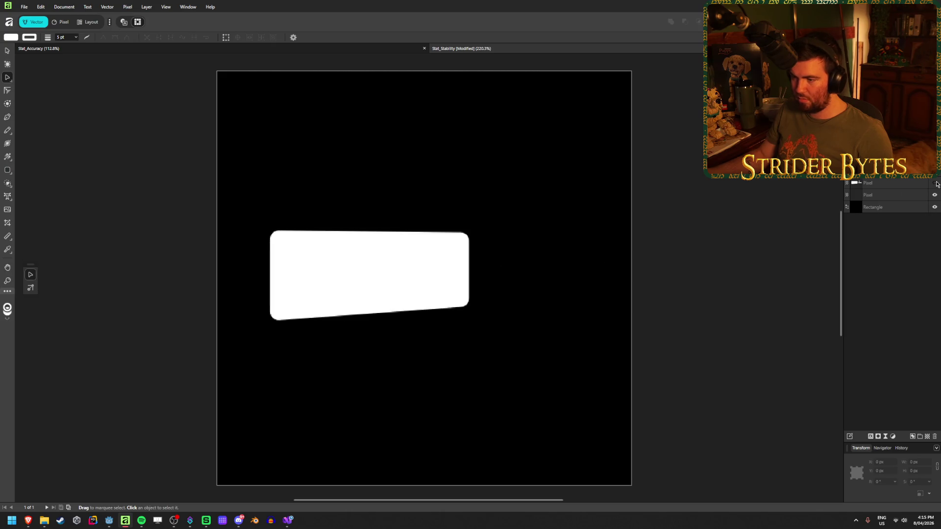
left_click(8, 171)
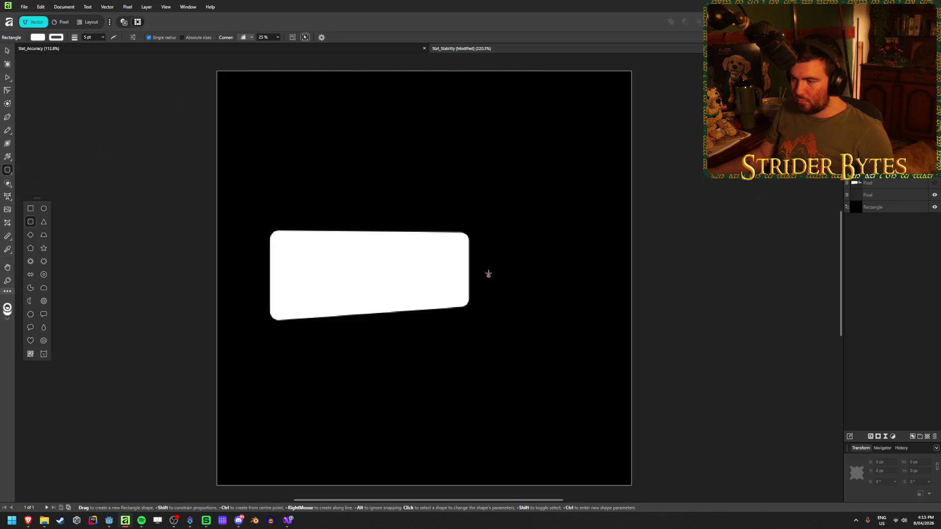
Draw a long rounded barrel bar right of the palm with a 2.2 pt stroke, then make it taller.
mouse_move(488, 276)
left_mouse_down()
mouse_move(612, 267)
mouse_move(586, 264)
mouse_move(538, 271)
mouse_move(607, 276)
left_mouse_up()
key("v")
scroll(554, 281, "up", 1)
scroll(559, 288, "up", 2)
left_click(123, 39)
left_click_drag(122, 47, 118, 47)
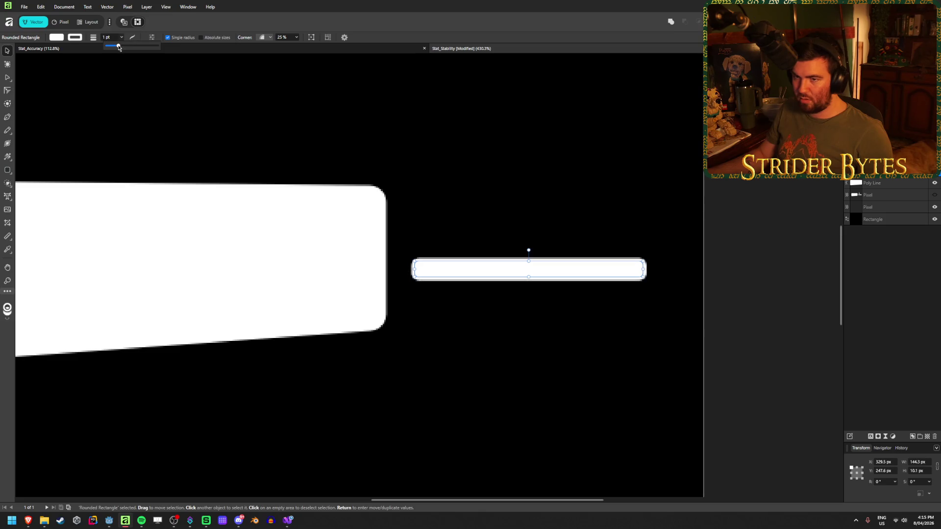
mouse_move(529, 262)
left_mouse_down()
mouse_move(529, 248)
mouse_move(519, 263)
mouse_move(514, 257)
mouse_move(515, 273)
left_mouse_up()
left_click(624, 332)
Zoom to fit the page and nudge the palm shape into alignment.
key("ctrl+0")
scroll(506, 334, "up", 4)
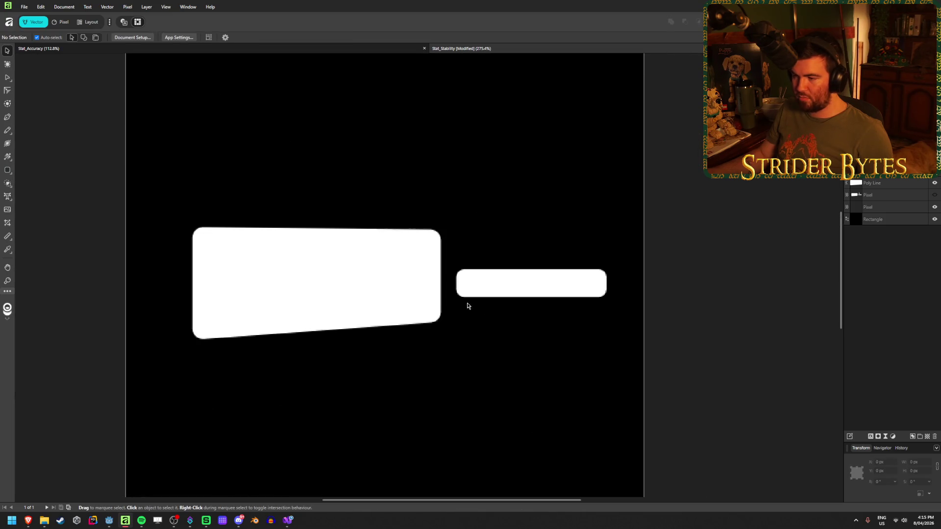
left_click(349, 277)
left_click_drag(349, 277, 344, 275)
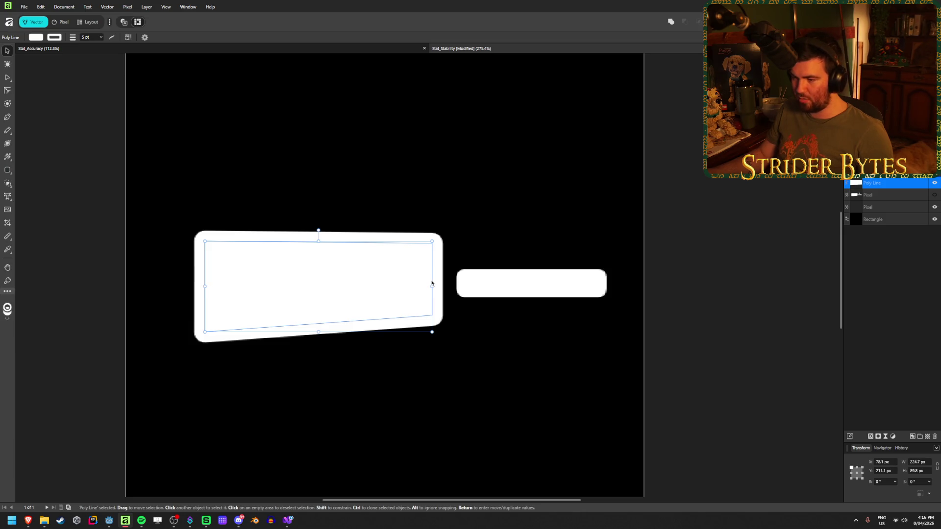
left_click_drag(366, 279, 365, 279)
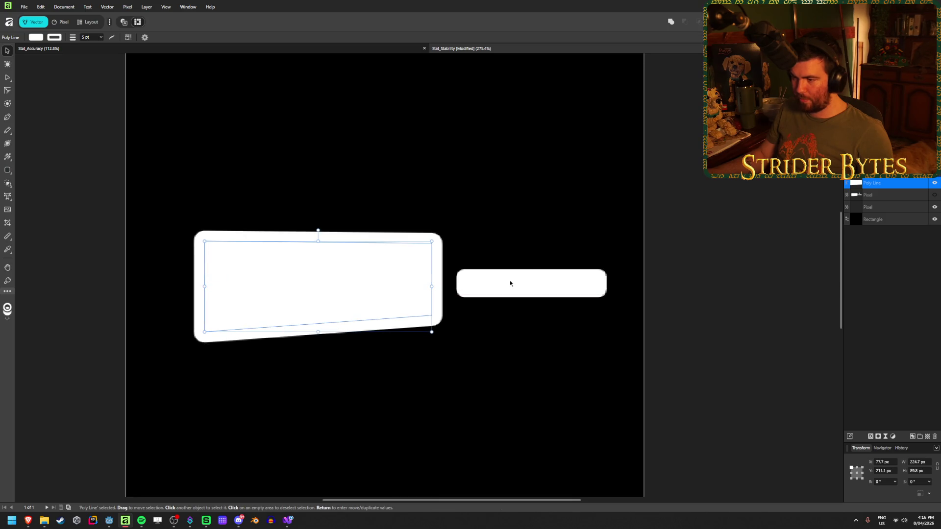
Duplicate the bar upward, reshape the copy into a short upright sight, and show the reference layer.
left_click(511, 280)
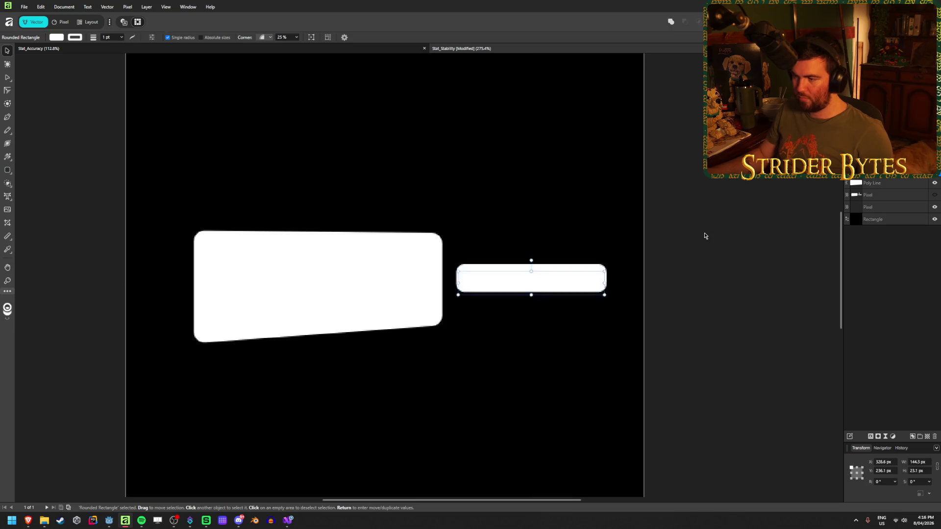
key("v")
left_click(510, 208)
mouse_move(526, 276)
left_mouse_down()
mouse_move(529, 225)
mouse_move(505, 226)
left_mouse_up()
left_click_drag(529, 156, 529, 229)
mouse_move(518, 265)
left_mouse_down()
mouse_move(531, 265)
mouse_move(506, 215)
mouse_move(521, 200)
mouse_move(522, 218)
left_mouse_up()
left_click(605, 192)
scroll(592, 290, "down", 5)
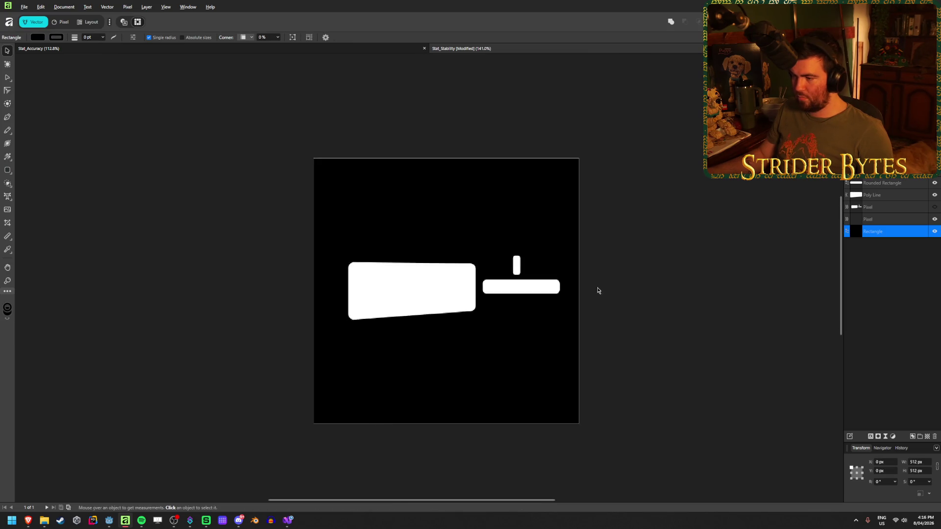
left_click(641, 300)
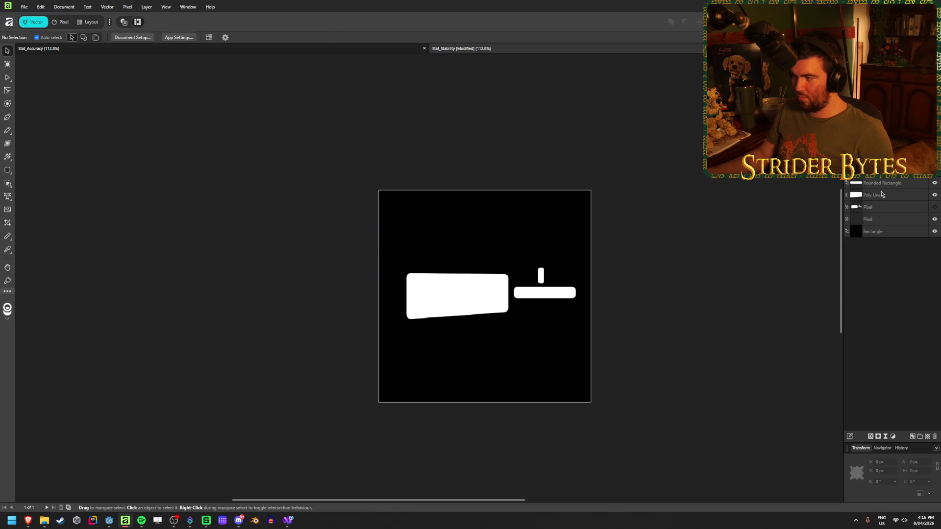
left_click(934, 206)
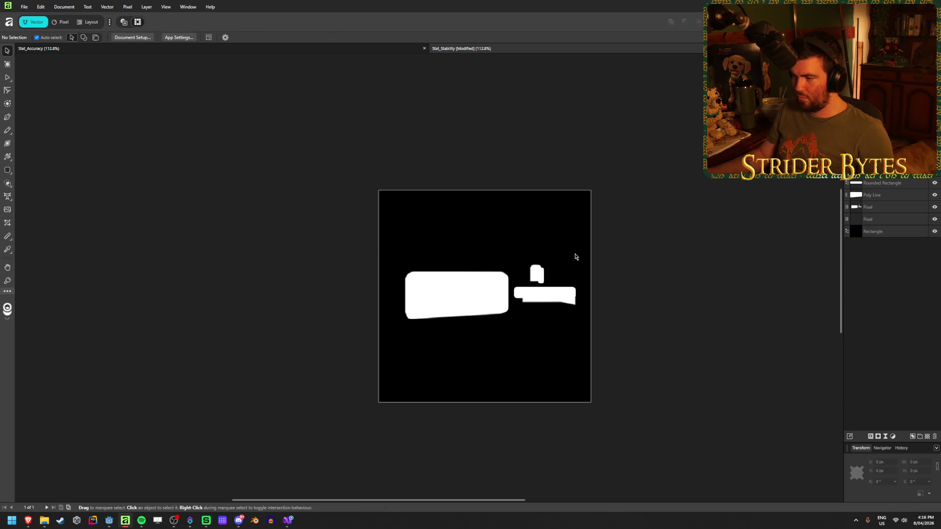
Delete the leftover traced pixel layers.
scroll(581, 294, "up", 5)
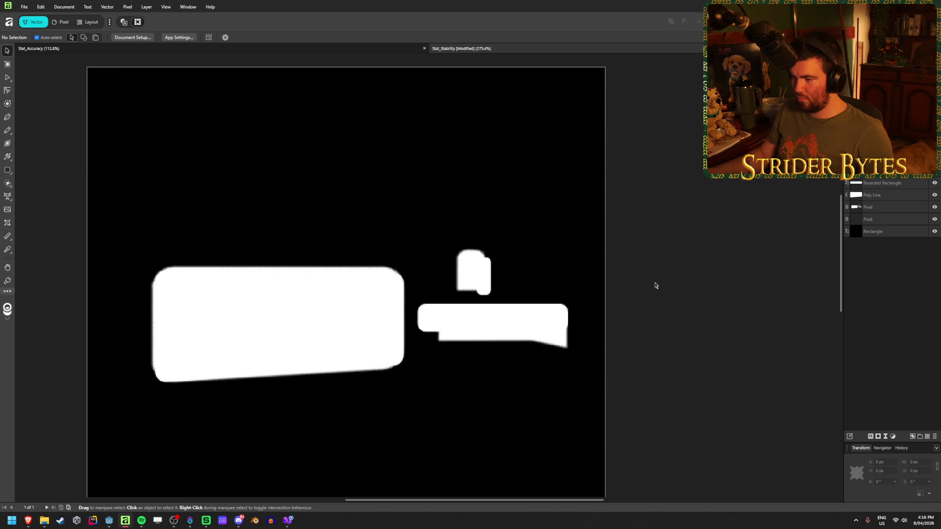
key("ctrl+z")
left_click(893, 207)
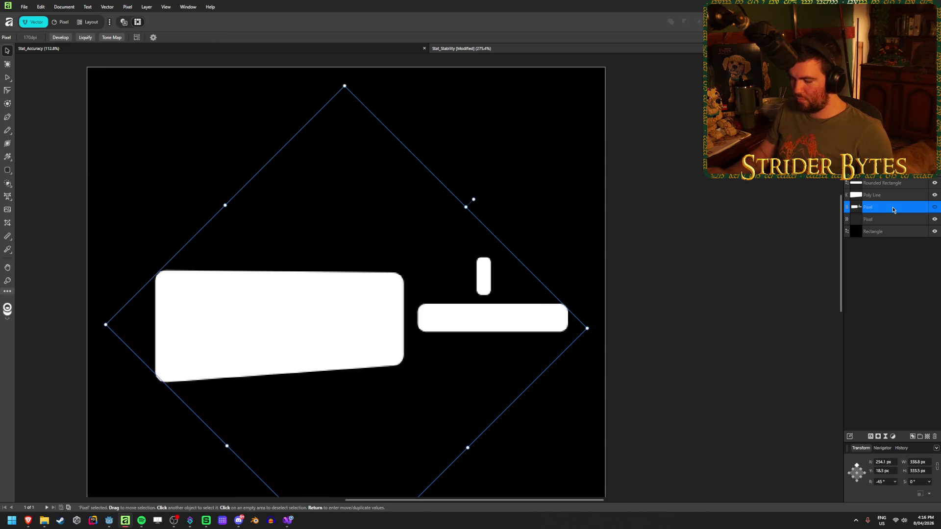
key("Delete")
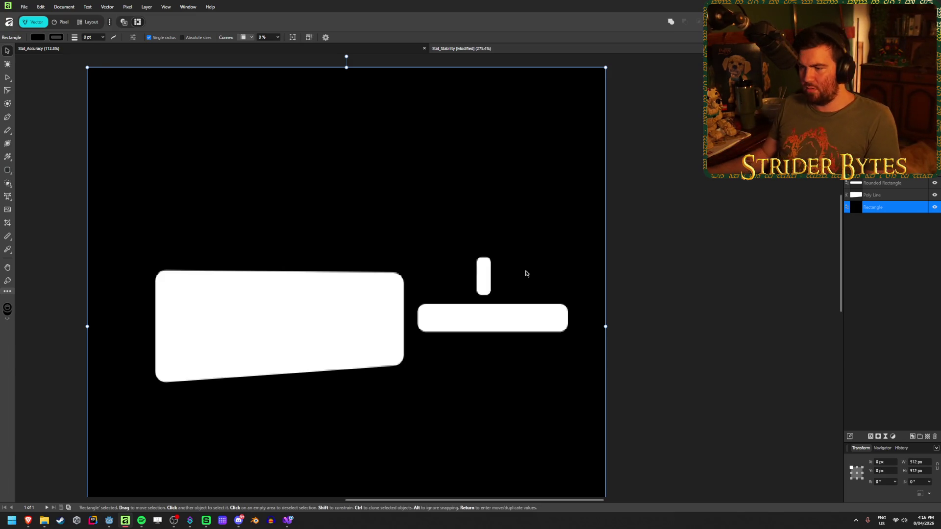
Enlarge the small upright sight bar above the barrel to about 17 px thick.
left_click(480, 275)
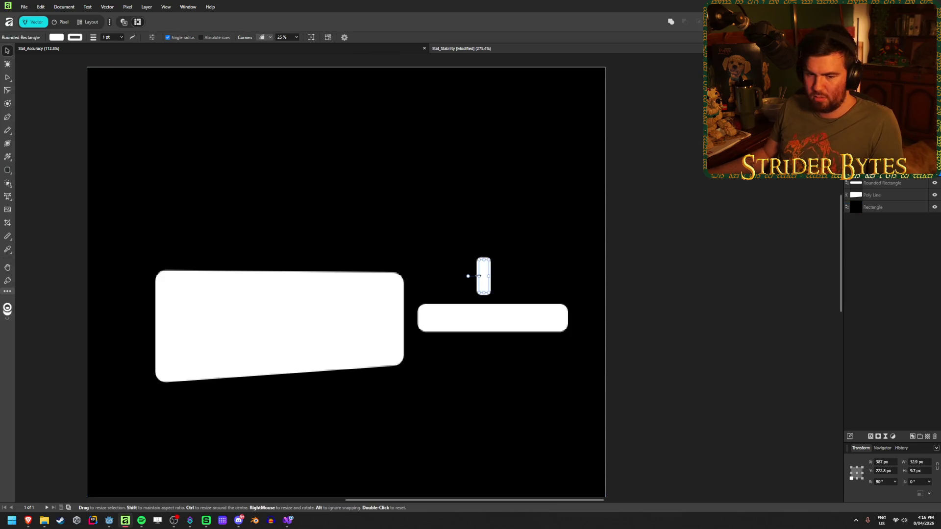
left_click_drag(474, 276, 470, 276)
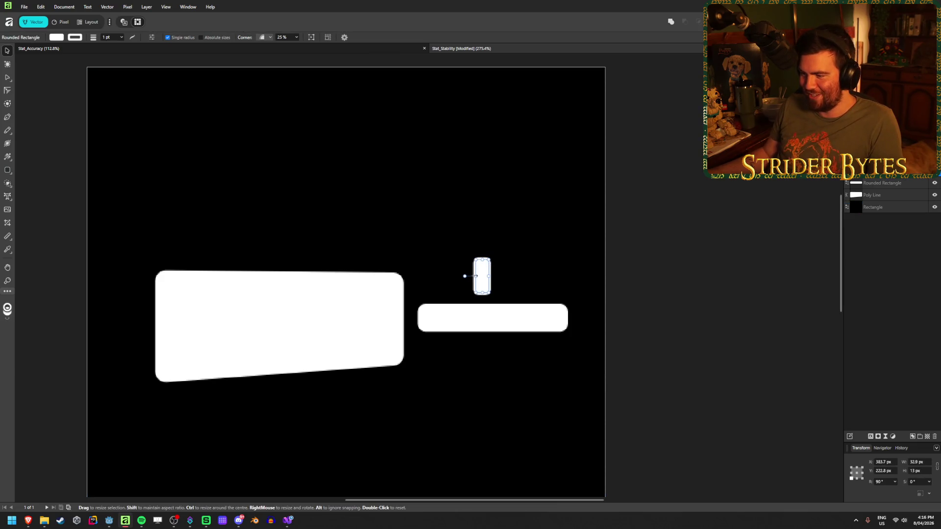
scroll(483, 275, "up", 2)
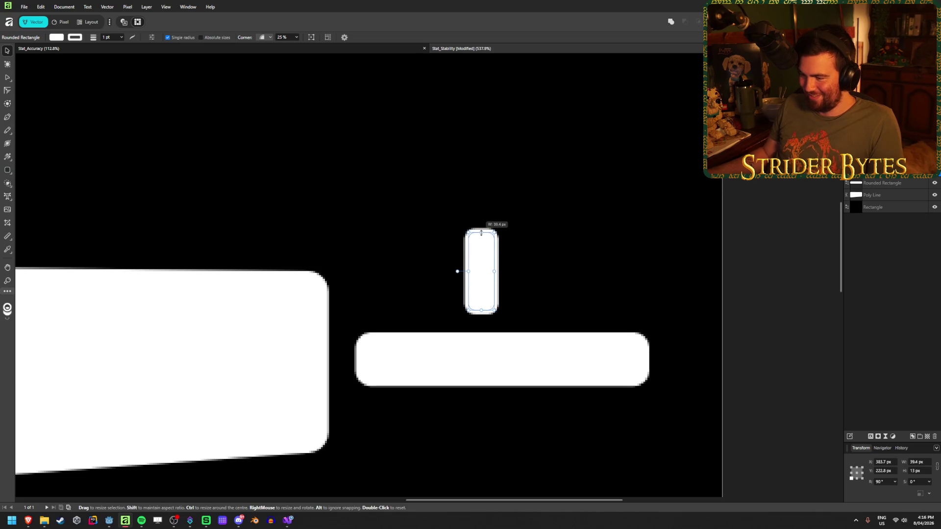
key("Escape")
scroll(689, 257, "down", 3)
scroll(676, 260, "up", 3)
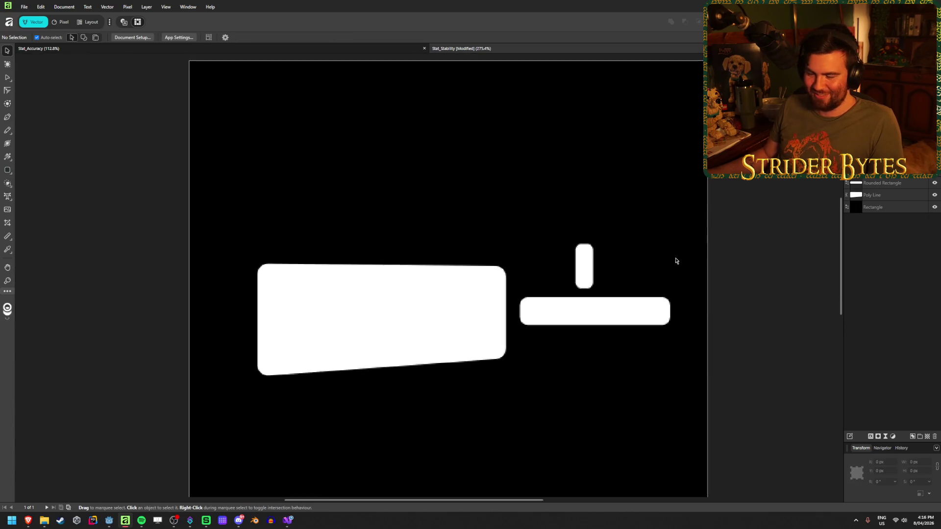
left_click(563, 264)
left_click_drag(570, 268, 569, 269)
left_click(750, 227)
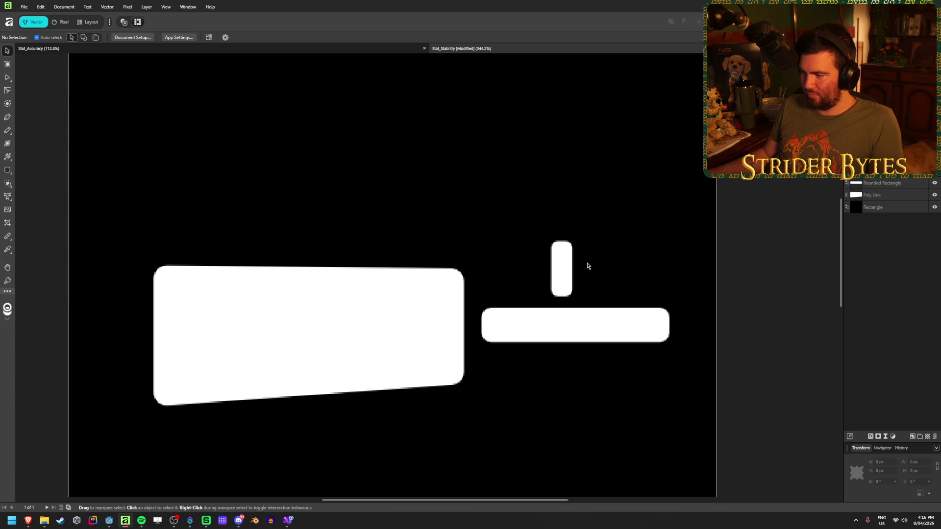
scroll(560, 269, "down", 3)
scroll(493, 269, "up", 2)
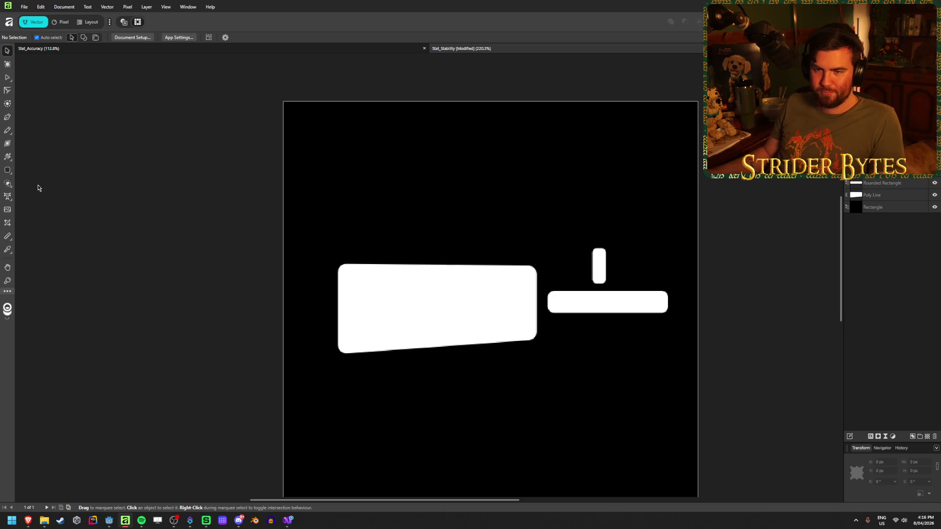
Draw a narrow rounded rectangle below the rifle body with a 10 pt outline.
left_click(7, 171)
left_click(34, 224)
left_click_drag(376, 429, 401, 361)
left_click(104, 38)
left_click_drag(105, 48, 115, 49)
left_click(91, 39)
type("10")
key("Return")
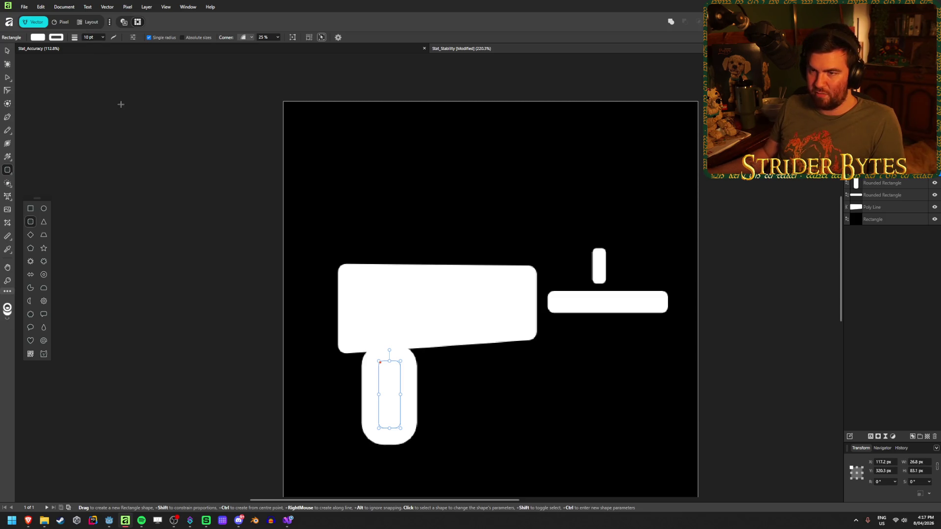
Tilt the rectangle 30° and move it over the palm block's lower-left near the grip.
mouse_move(389, 350)
left_mouse_down()
mouse_move(430, 373)
mouse_move(420, 353)
left_mouse_up()
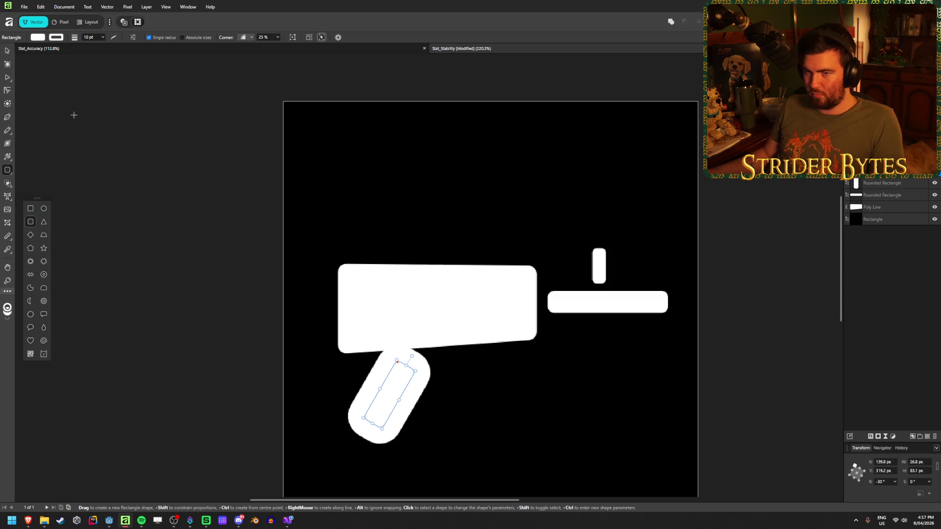
left_click(7, 52)
left_click_drag(394, 395, 398, 355)
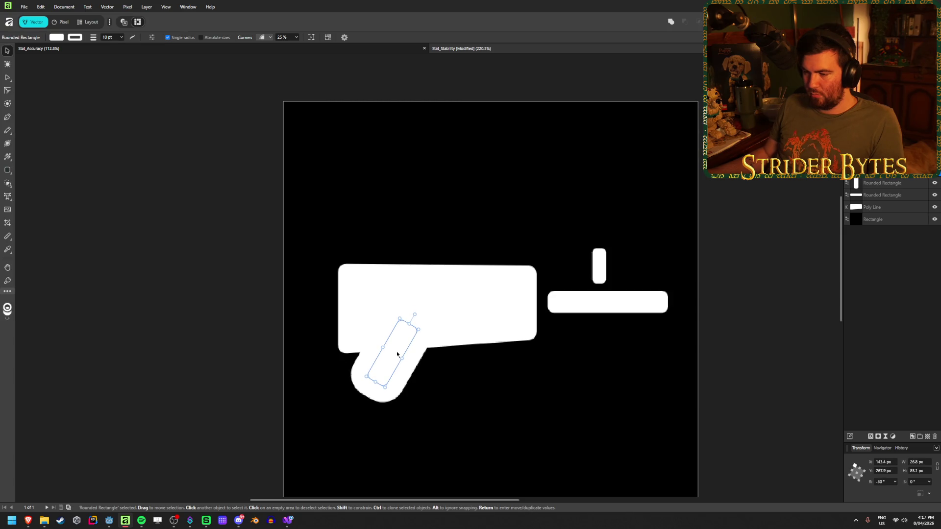
scroll(399, 364, "up", 1)
scroll(399, 364, "up", 2)
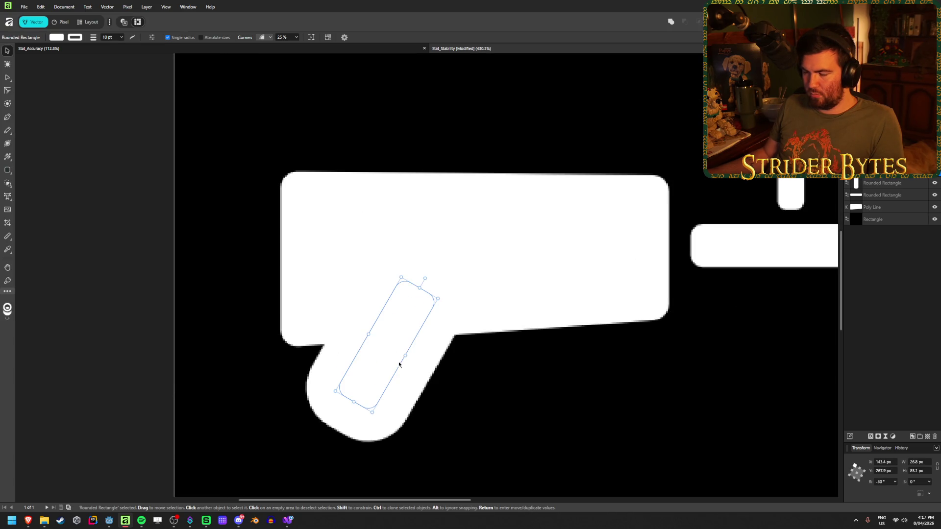
scroll(399, 365, "down", 2)
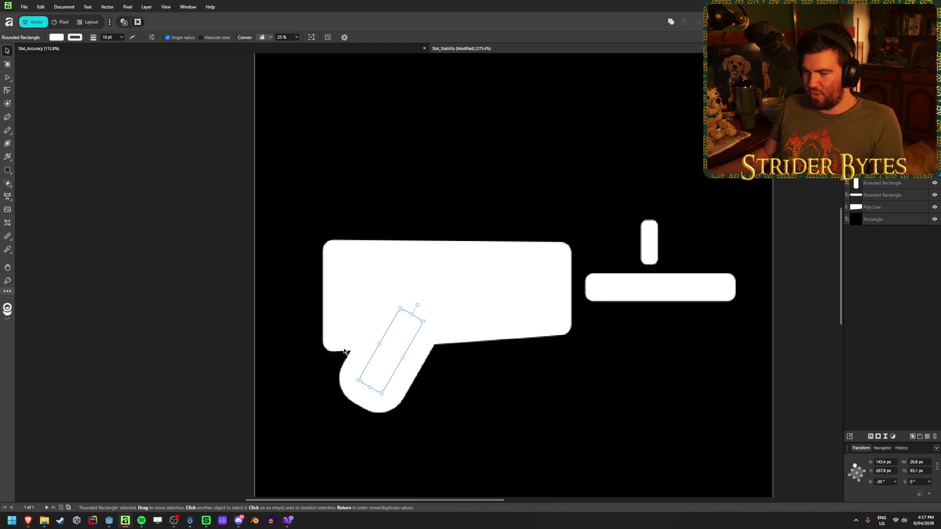
mouse_move(384, 357)
left_mouse_down()
mouse_move(397, 316)
mouse_move(396, 326)
left_mouse_up()
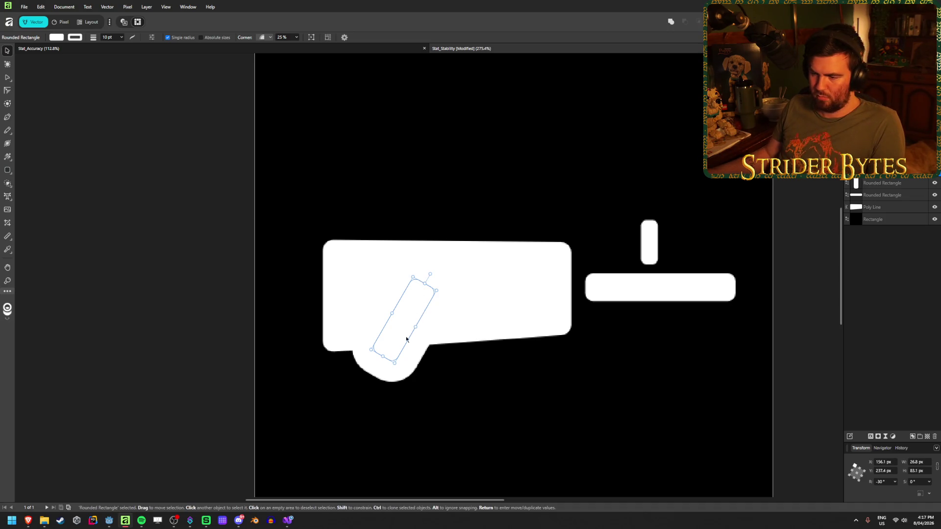
left_click_drag(415, 310, 411, 314)
left_click(80, 39)
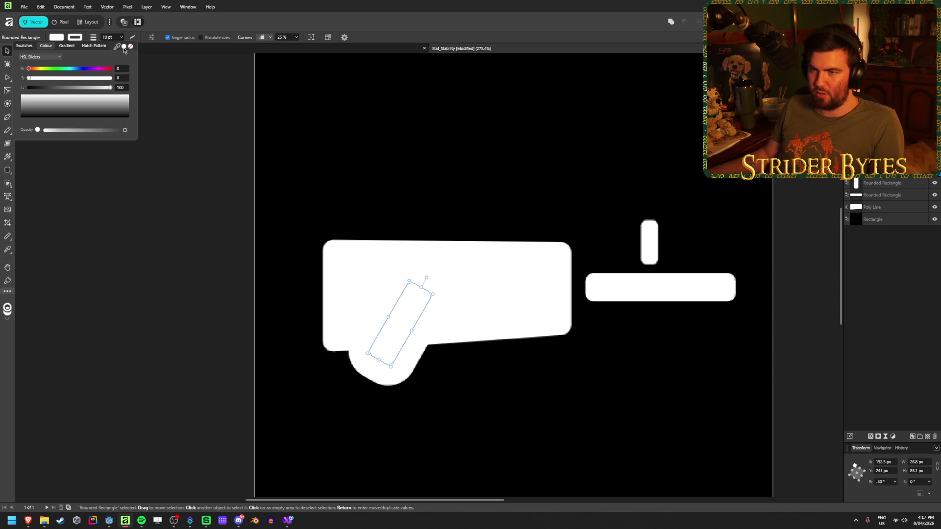
Give the finger a thin black outline of 2.2 pt.
left_click_drag(46, 110, 48, 128)
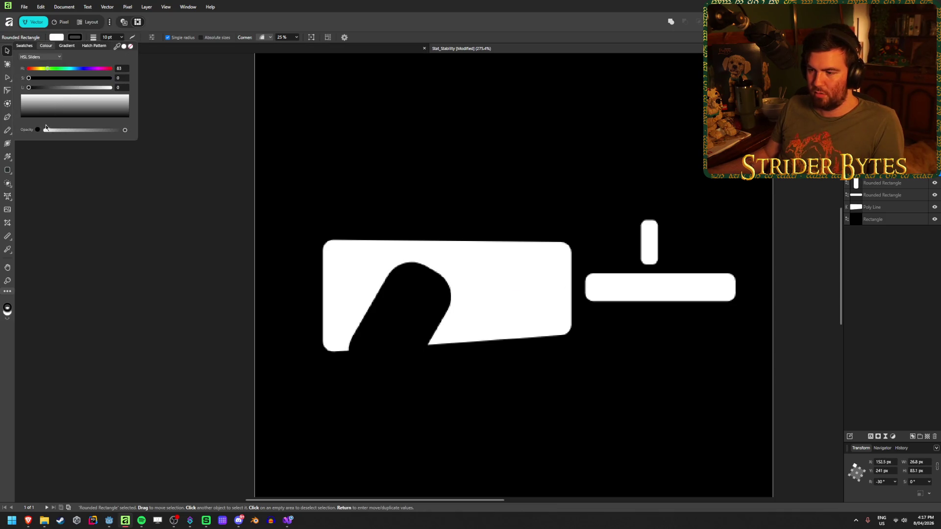
left_click(107, 40)
mouse_move(118, 46)
left_mouse_down()
mouse_move(105, 46)
mouse_move(115, 54)
left_mouse_up()
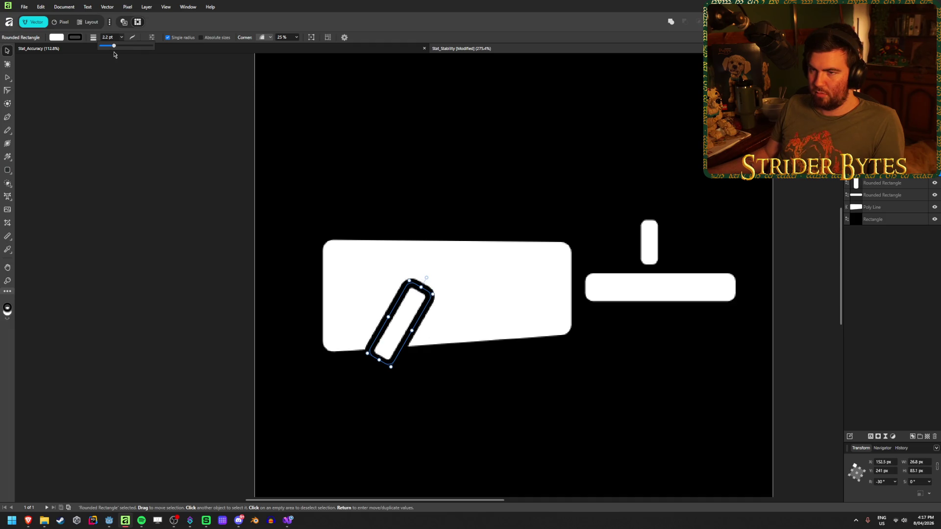
Set the finger's corner radius to 100% for pill-shaped ends.
left_click(152, 38)
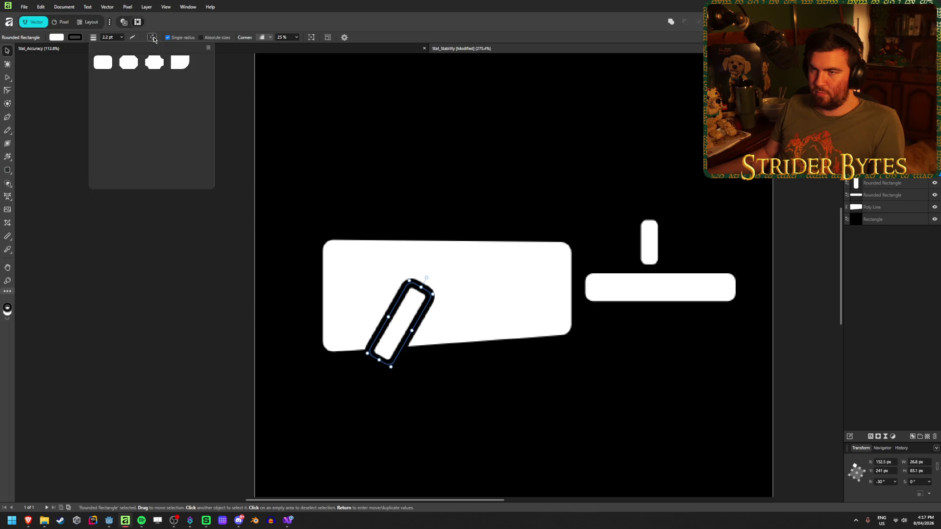
left_click(267, 38)
left_click(268, 38)
left_click(296, 37)
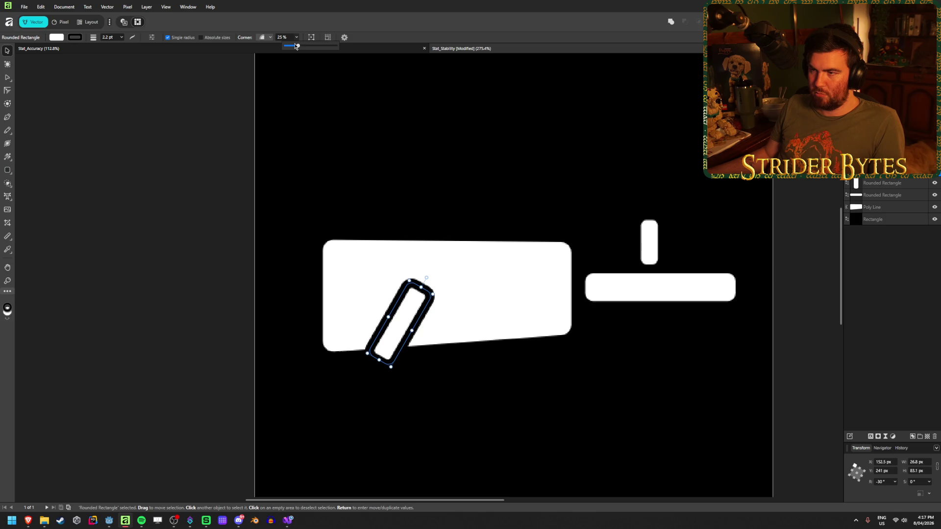
mouse_move(299, 46)
left_mouse_down()
mouse_move(319, 47)
mouse_move(284, 46)
mouse_move(337, 46)
left_mouse_up()
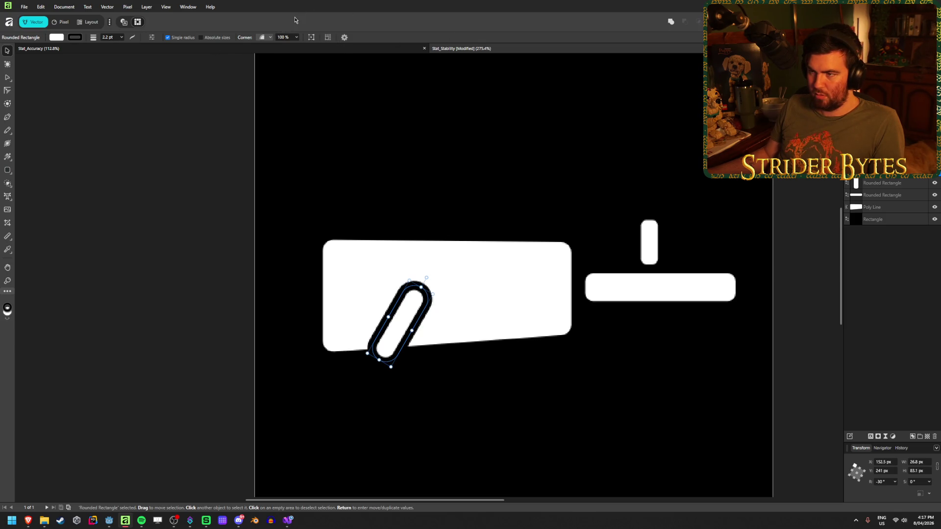
left_click(268, 38)
left_click(267, 38)
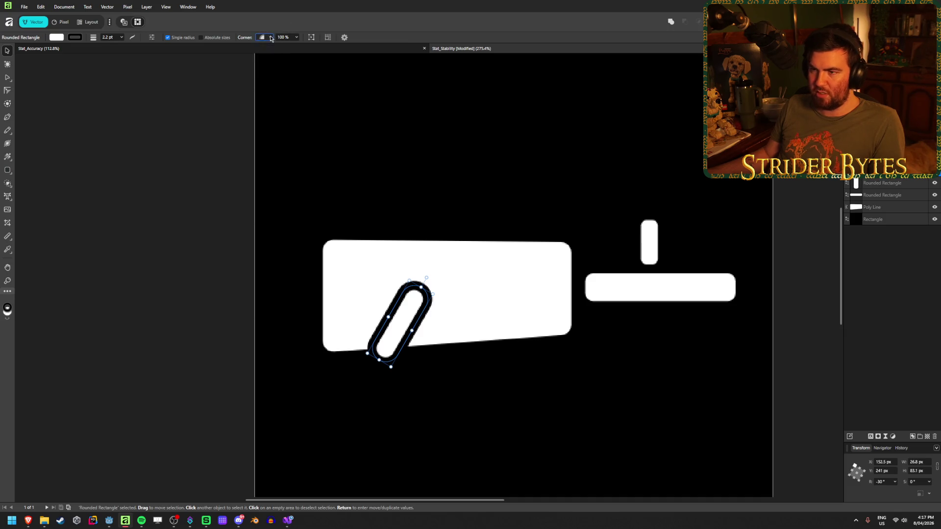
left_click(153, 38)
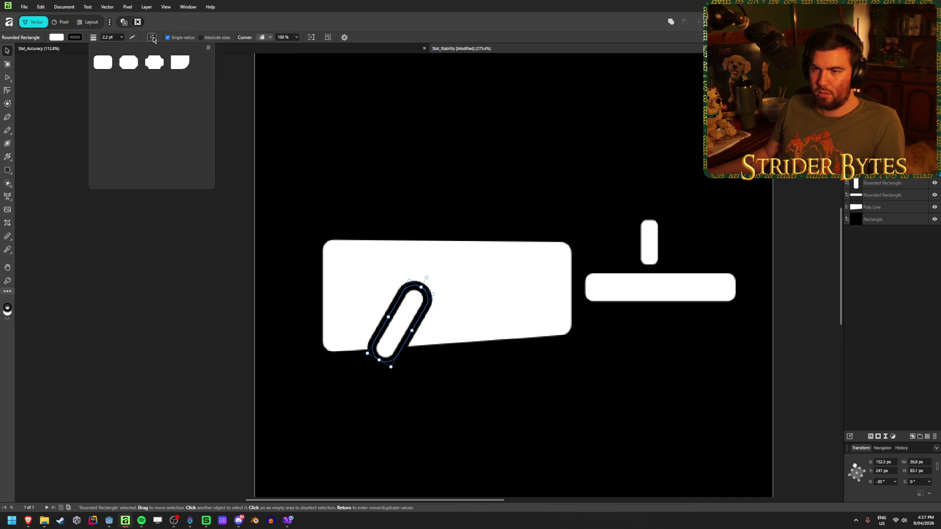
Revisit the outline colour settings, ending up on the Stat_Accuracy crosshair document.
left_click(69, 39)
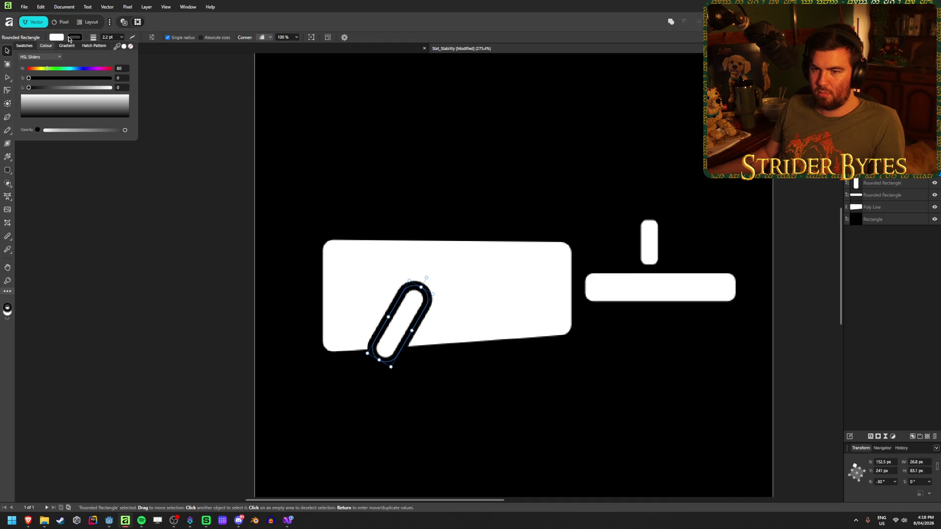
left_click(108, 37)
left_click_drag(90, 39, 123, 43)
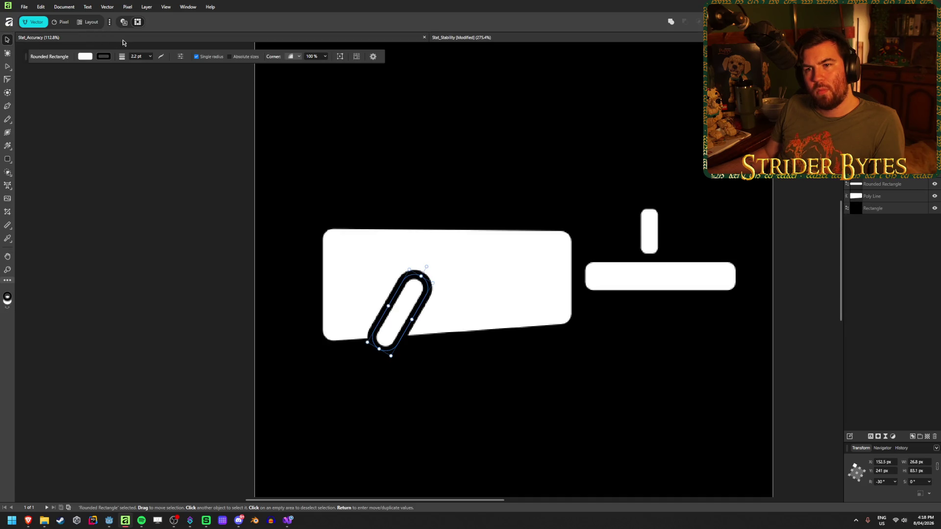
left_click(102, 38)
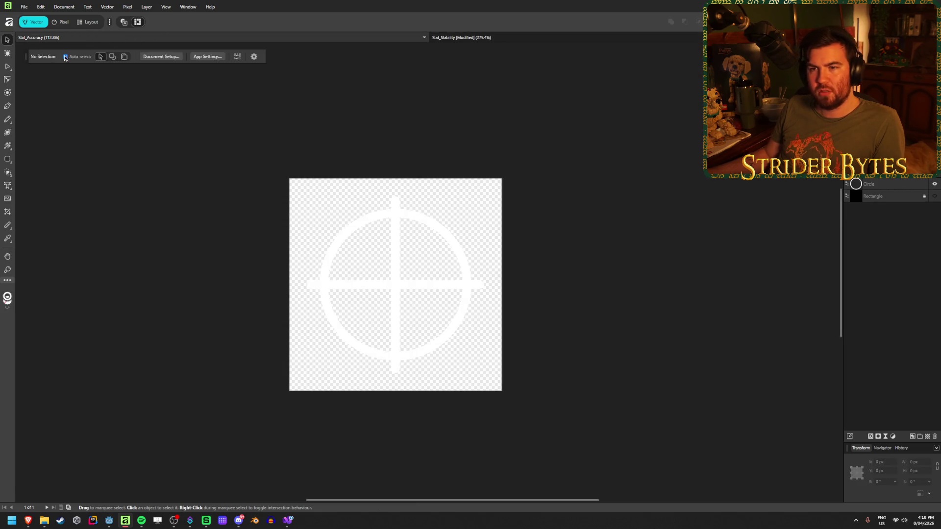
Return to Stat_Stability, close Stat_Accuracy, and re-dock the shape options.
left_click(488, 34)
left_click(425, 37)
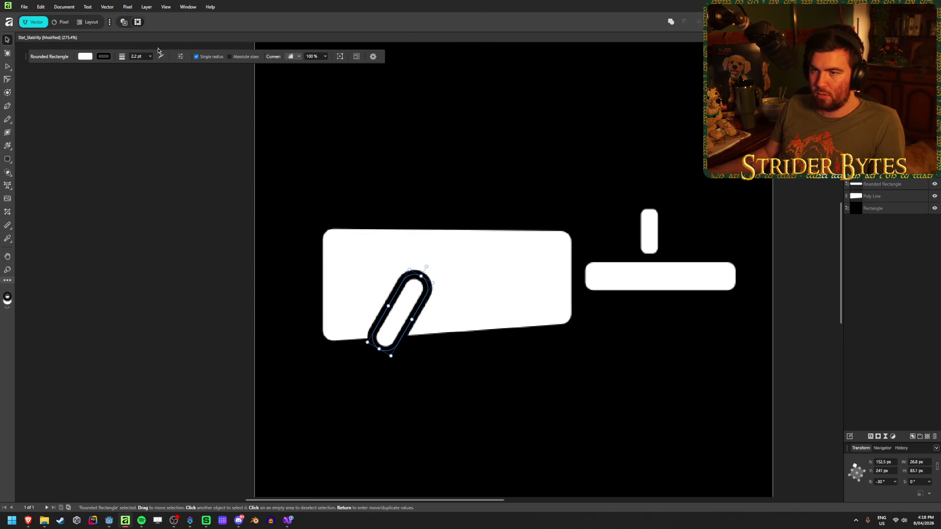
left_click_drag(33, 57, 31, 58)
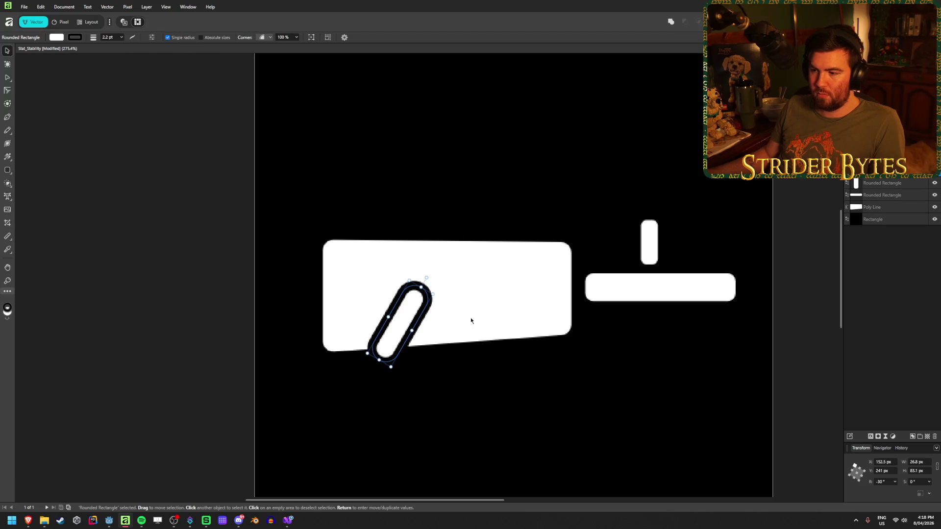
Widen and lengthen the finger, then copy it twice to the right for three fingers.
mouse_move(411, 331)
left_mouse_down()
mouse_move(436, 351)
mouse_move(425, 338)
left_mouse_up()
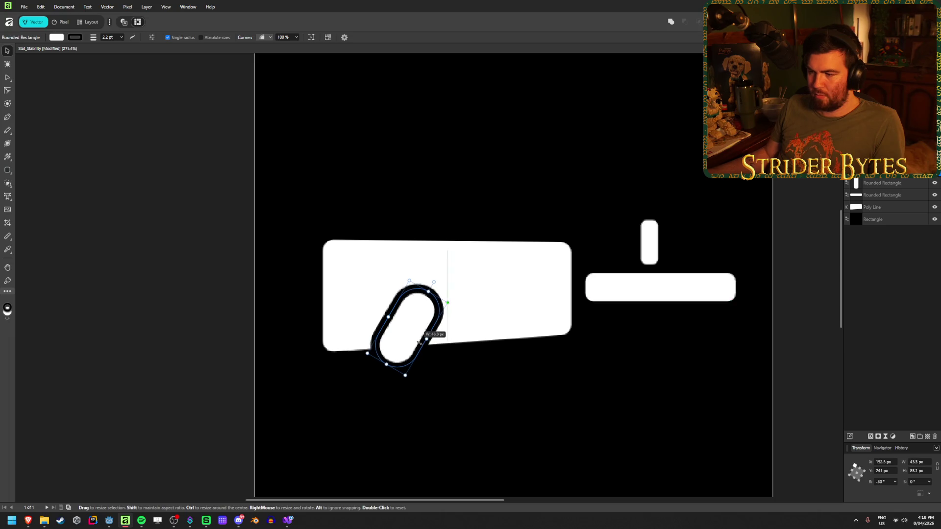
left_click_drag(429, 290, 424, 282)
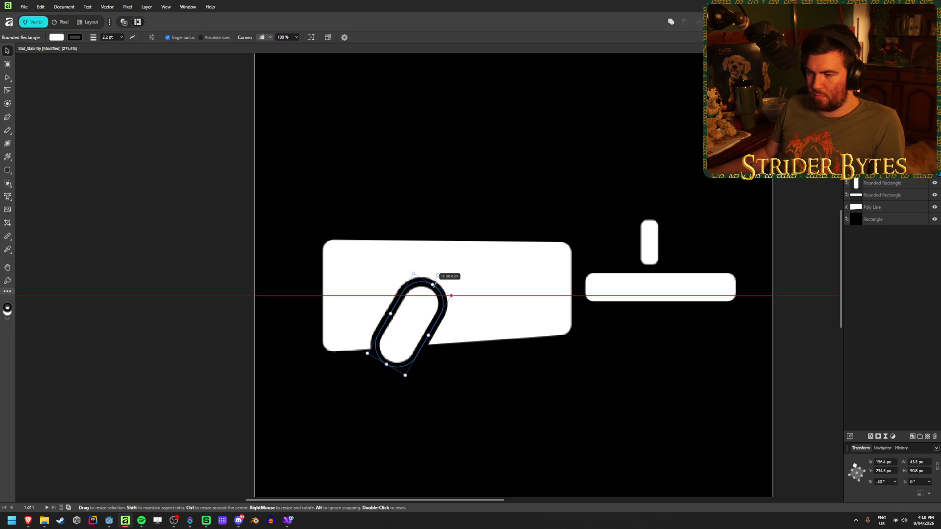
left_click_drag(413, 318, 405, 320)
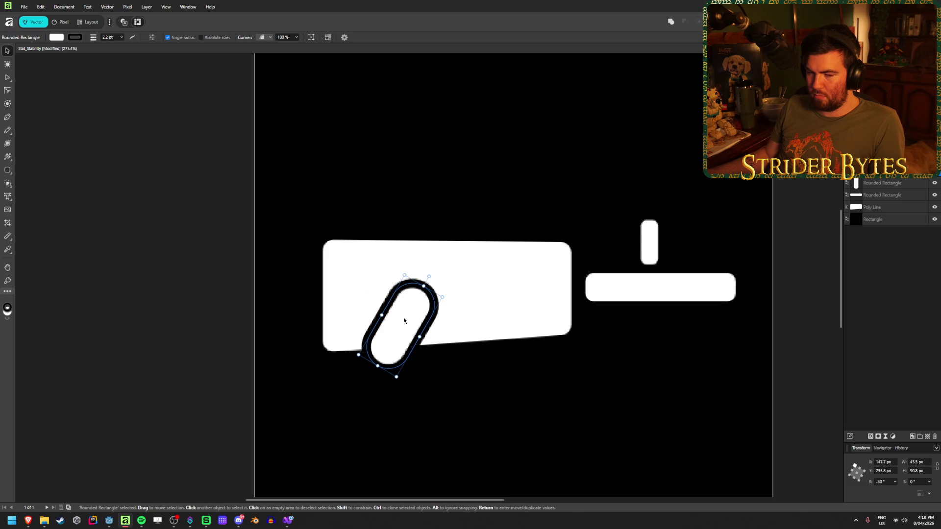
left_click(239, 253)
left_click(403, 332)
mouse_move(403, 332)
left_mouse_down()
mouse_move(473, 330)
mouse_move(461, 330)
left_mouse_up()
left_click_drag(460, 329, 522, 325)
Inspect the background square and fingers, finally selecting the middle slanted finger.
left_click(477, 406)
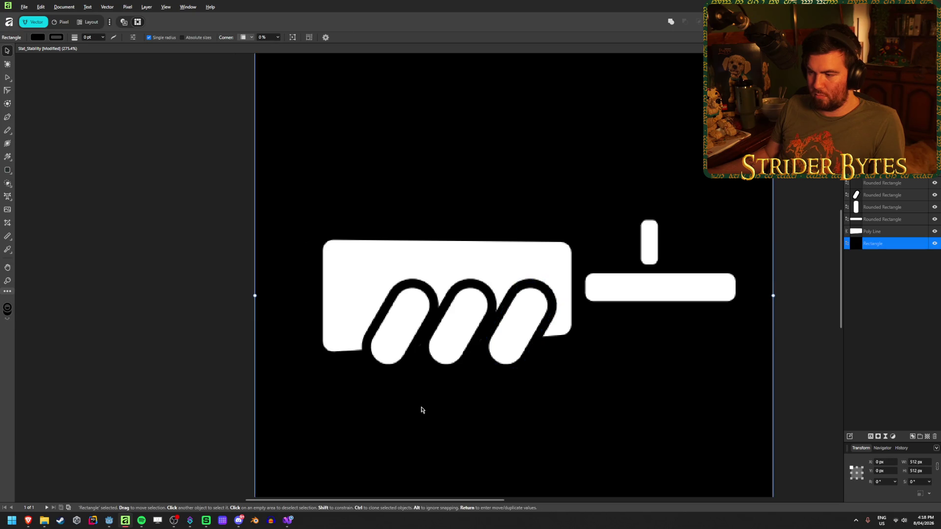
scroll(291, 394, "down", 5)
scroll(212, 398, "up", 3)
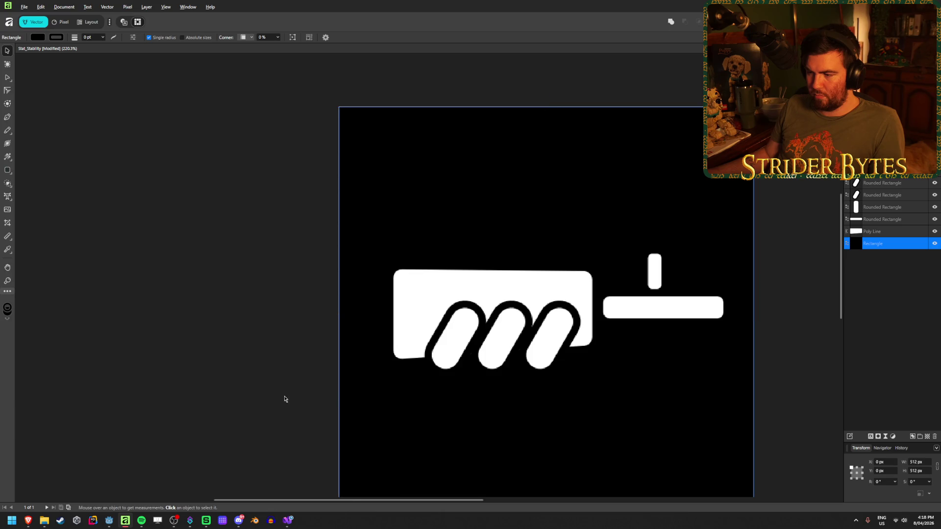
scroll(286, 397, "up", 1)
scroll(763, 344, "up", 1)
left_click(764, 340)
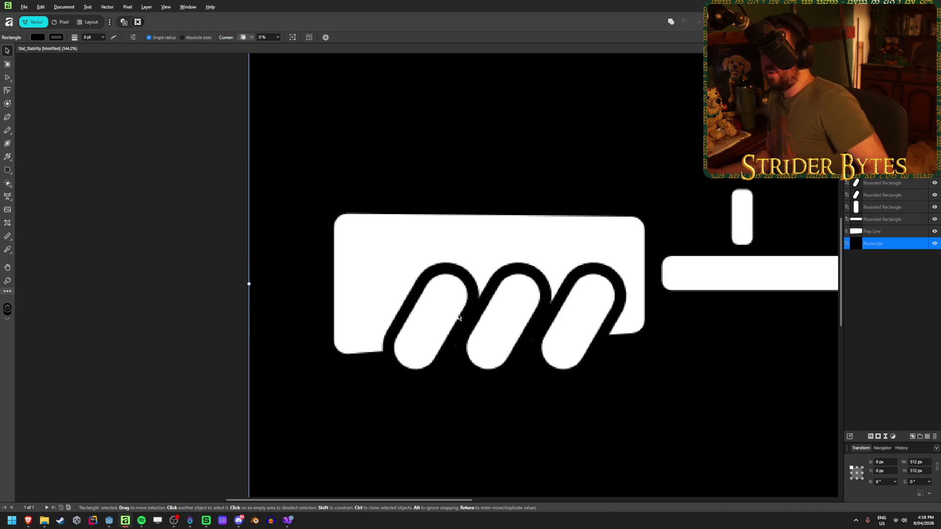
left_click(426, 316)
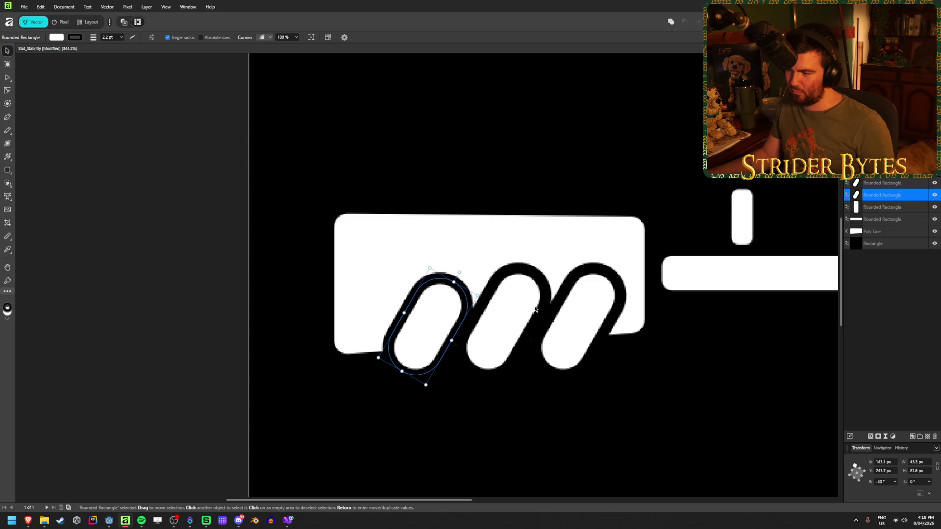
left_click(524, 270)
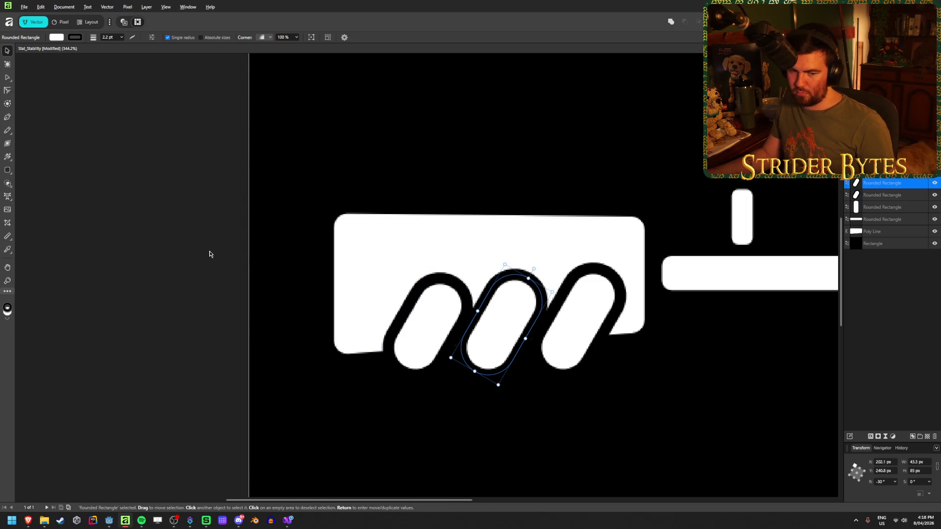
left_click(212, 308)
scroll(216, 356, "down", 3)
left_click(358, 346)
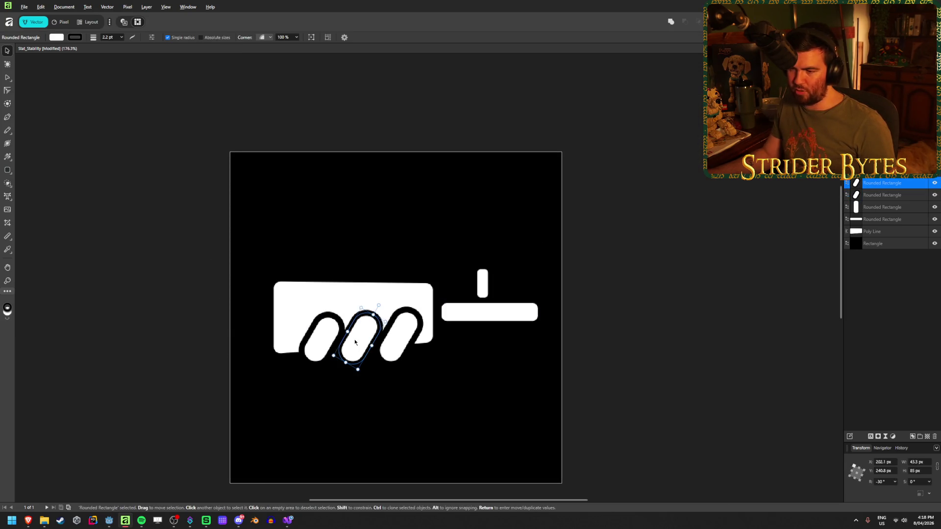
Try other outline alignments on the finger, then keep the original alignment.
left_click(78, 39)
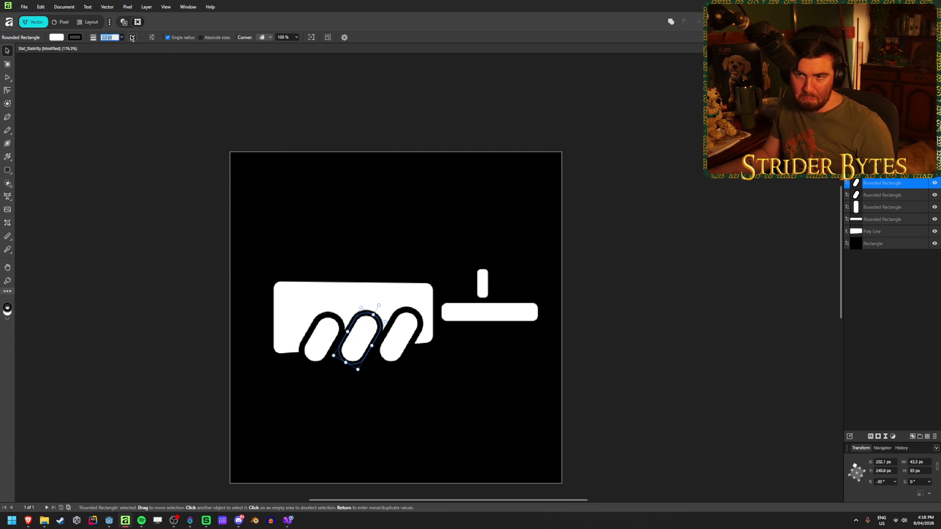
left_click(132, 38)
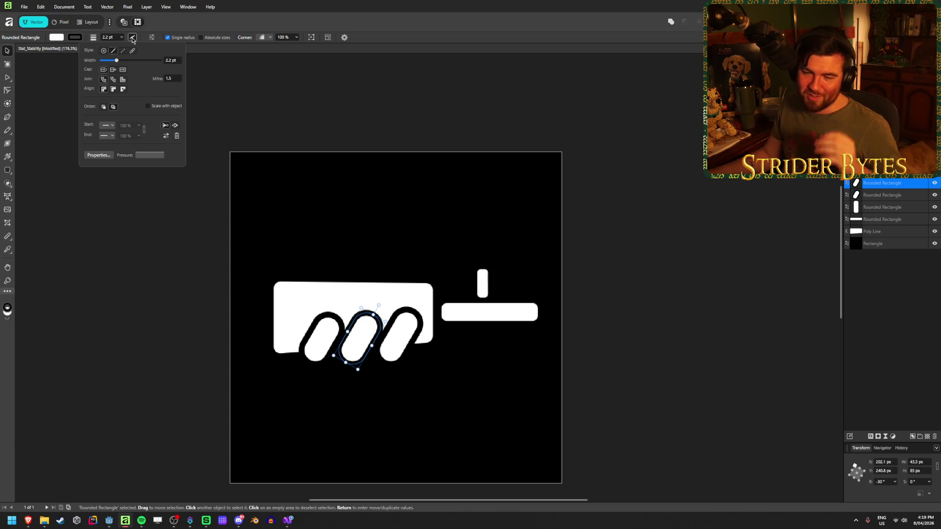
left_click(113, 91)
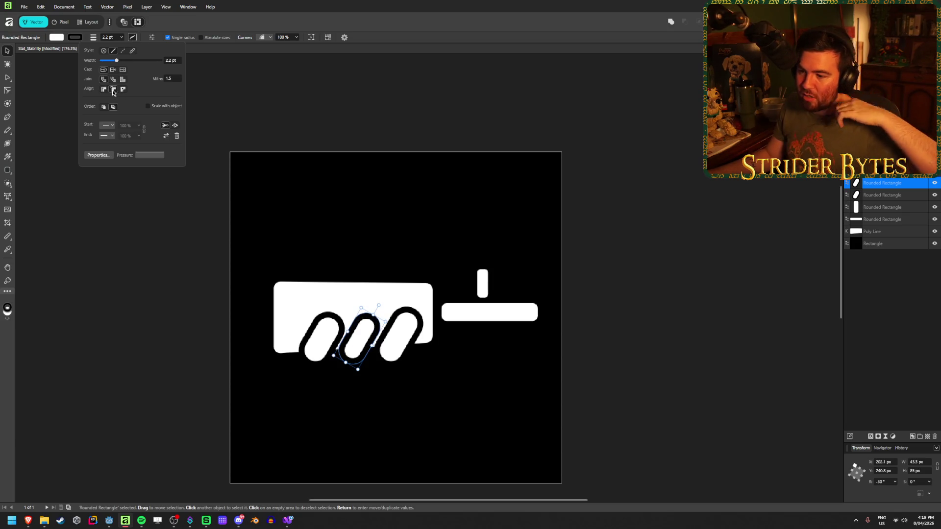
left_click(124, 90)
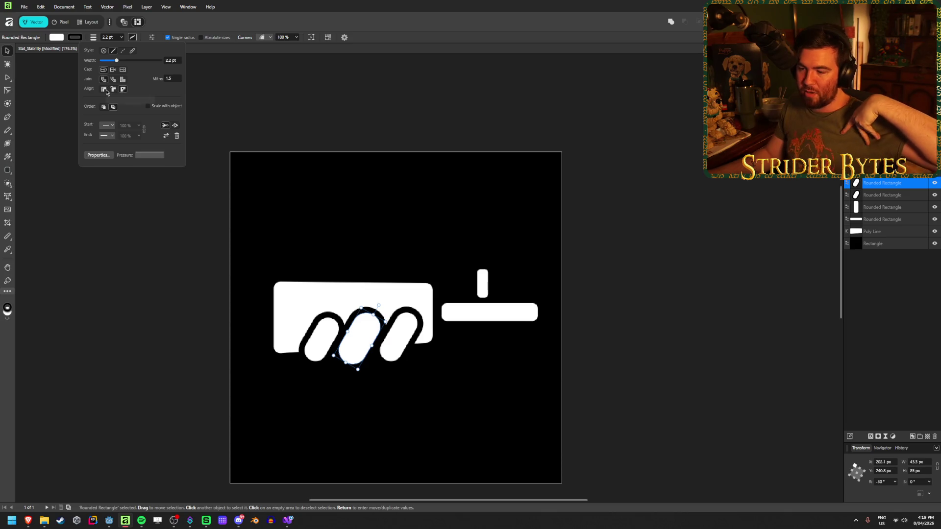
left_click(104, 90)
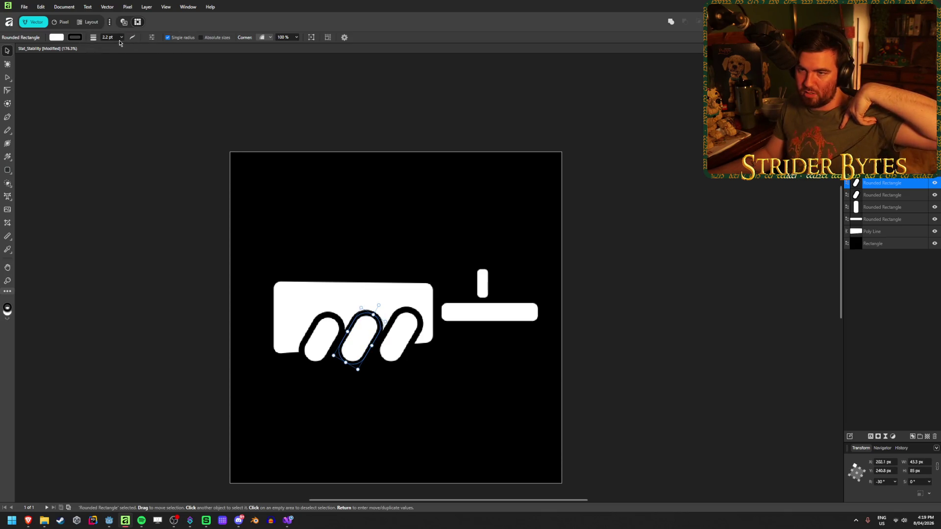
left_click(145, 224)
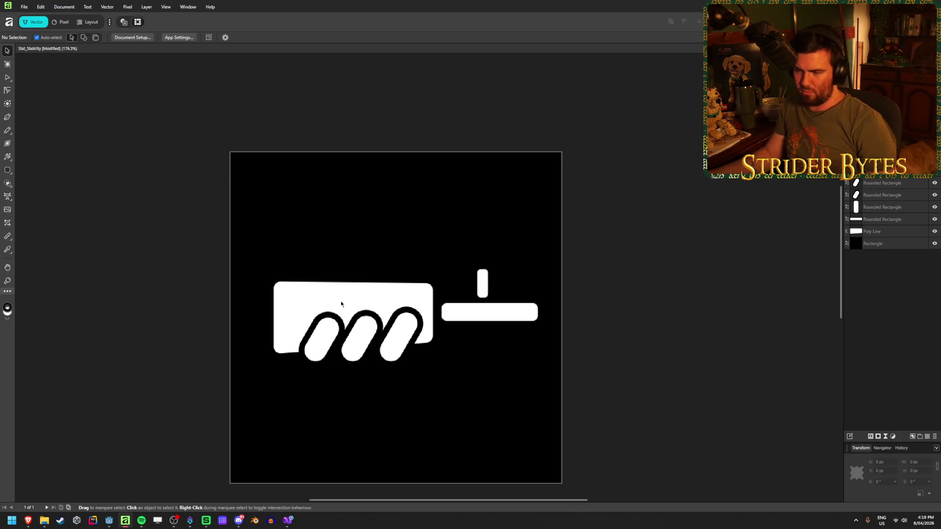
Slide the rightmost and middle fingers further right to even the spacing.
left_click(397, 333)
left_click_drag(401, 333, 413, 332)
mouse_move(353, 334)
left_mouse_down()
mouse_move(369, 335)
mouse_move(314, 336)
mouse_move(315, 324)
left_mouse_up()
Duplicate a finger and shrink the copy to about 32 × 62 px at the palm's left end.
key("ctrl+j")
left_click_drag(294, 334, 307, 330)
left_click(211, 294)
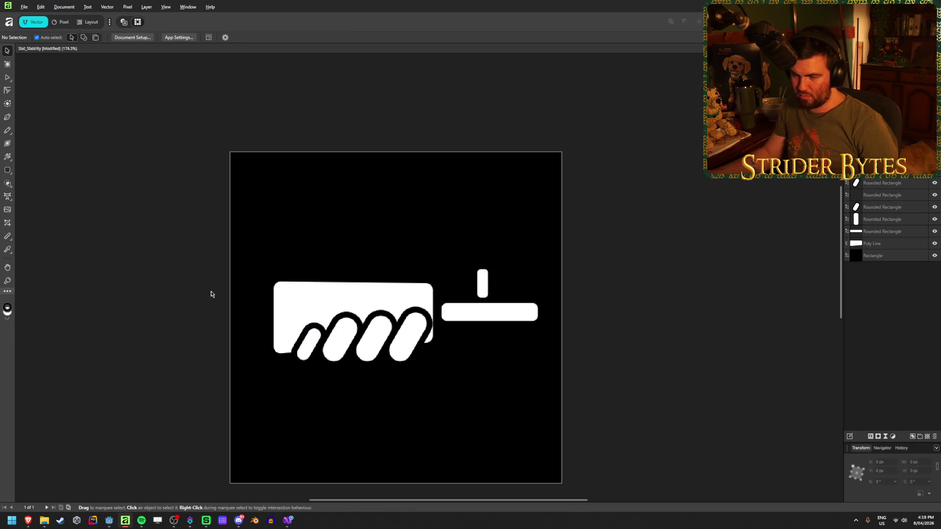
left_click(302, 341)
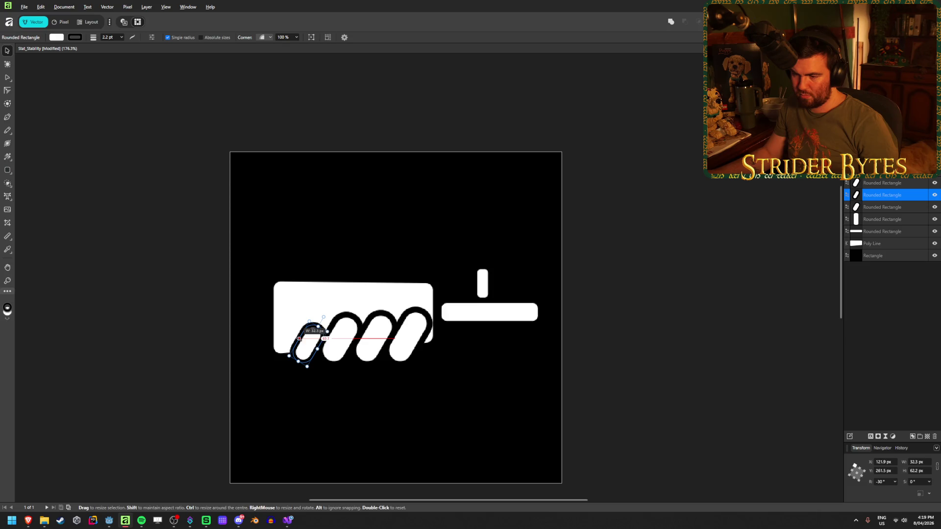
left_click(201, 294)
scroll(235, 340, "down", 3)
scroll(243, 343, "down", 3)
scroll(458, 389, "down", 4)
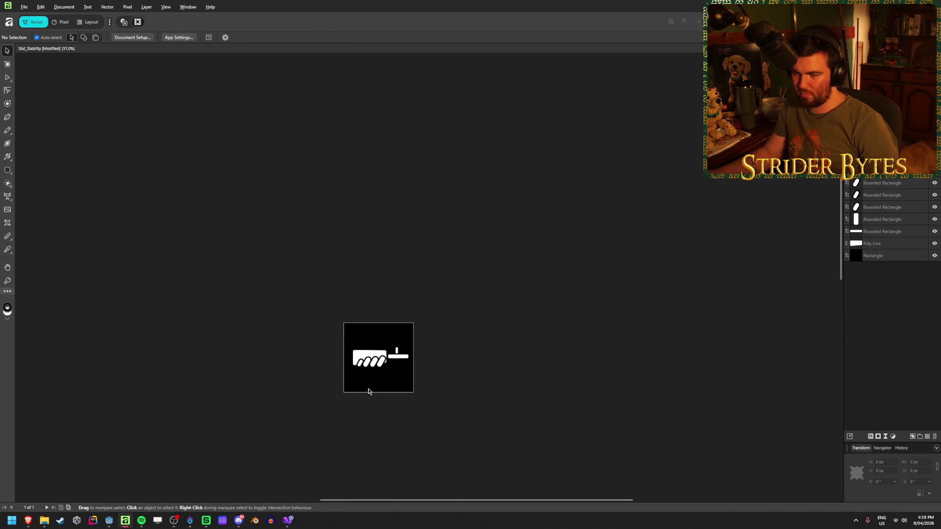
Clone a finger, rotate it horizontal, and size it to a roughly 188 × 43 px capsule.
scroll(386, 374, "up", 10)
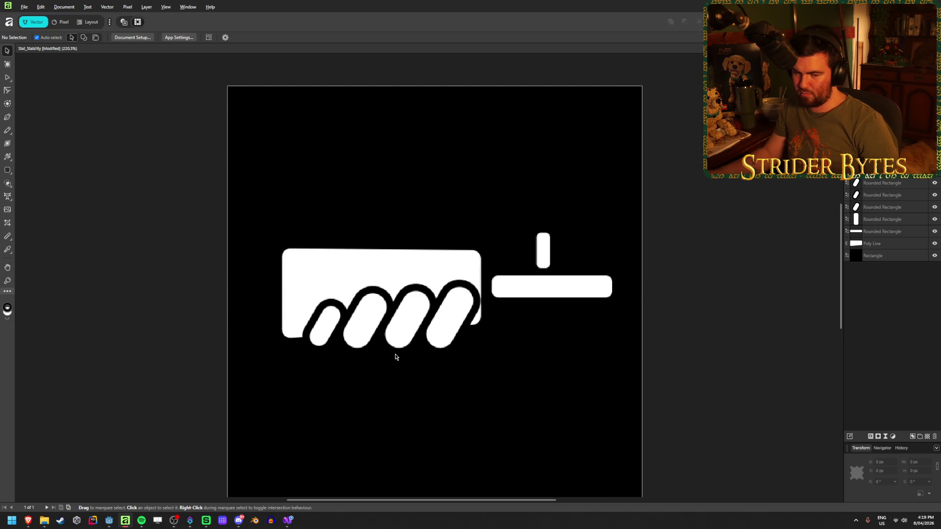
left_click(422, 309)
mouse_move(422, 308)
left_mouse_down()
mouse_move(411, 330)
mouse_move(469, 344)
left_mouse_up()
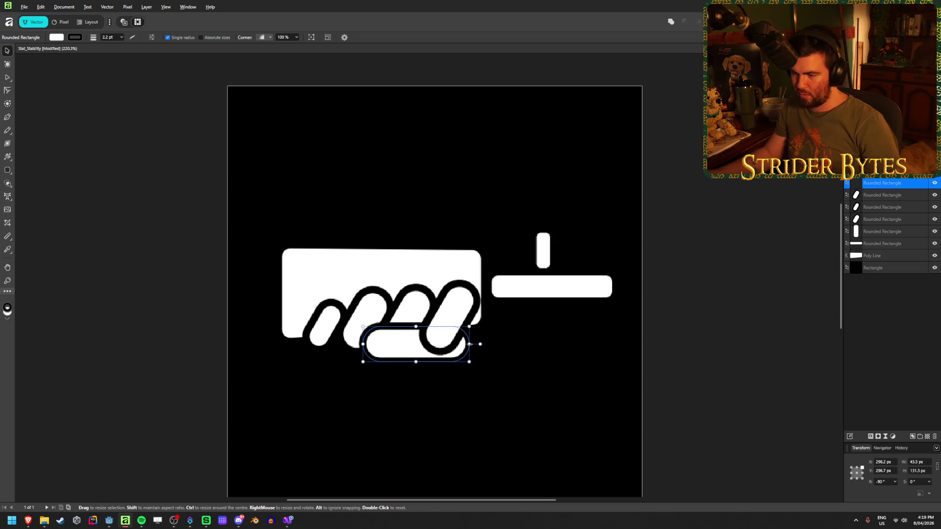
mouse_move(363, 344)
left_mouse_down()
mouse_move(280, 344)
mouse_move(301, 344)
left_mouse_up()
left_click_drag(364, 342, 361, 350)
left_click_drag(466, 352, 450, 352)
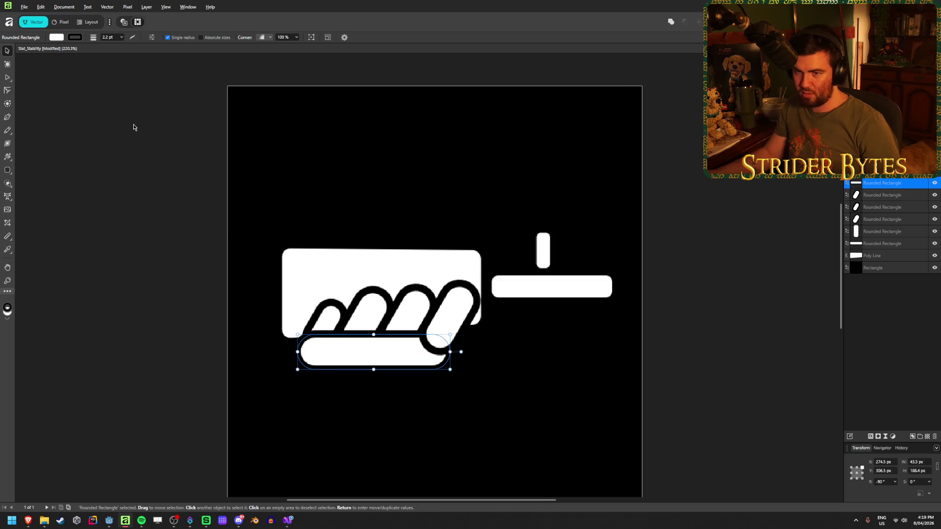
Remove the capsule's outline and move its layer behind the finger layers.
left_click(75, 37)
left_click(132, 47)
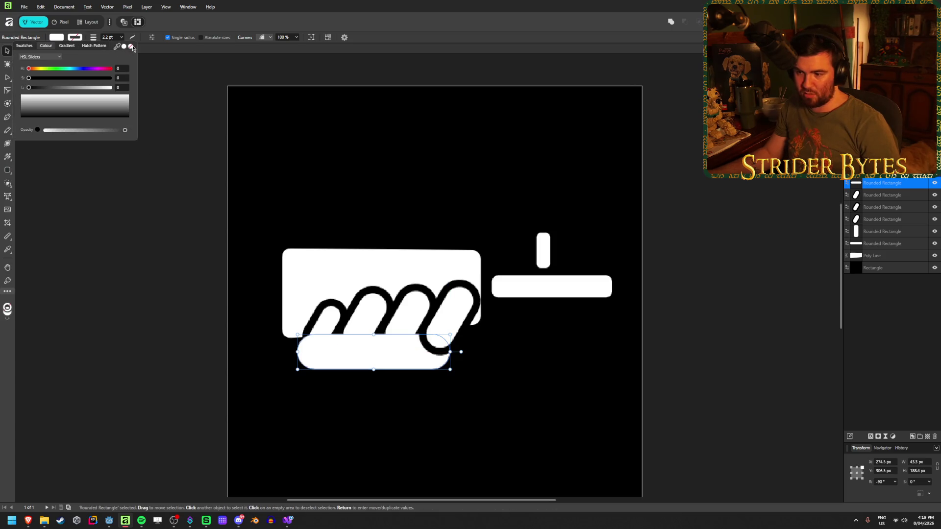
left_click(129, 321)
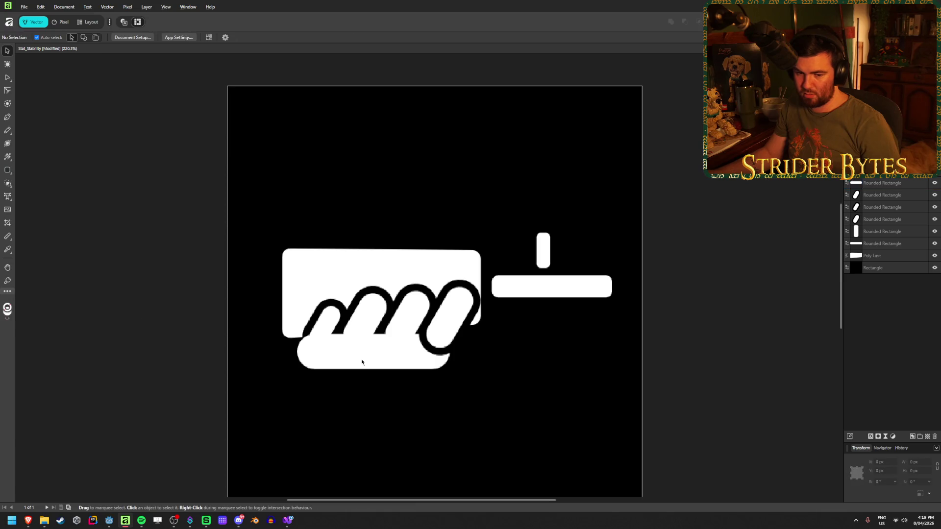
mouse_move(376, 358)
left_mouse_down()
mouse_move(376, 367)
mouse_move(376, 355)
left_mouse_up()
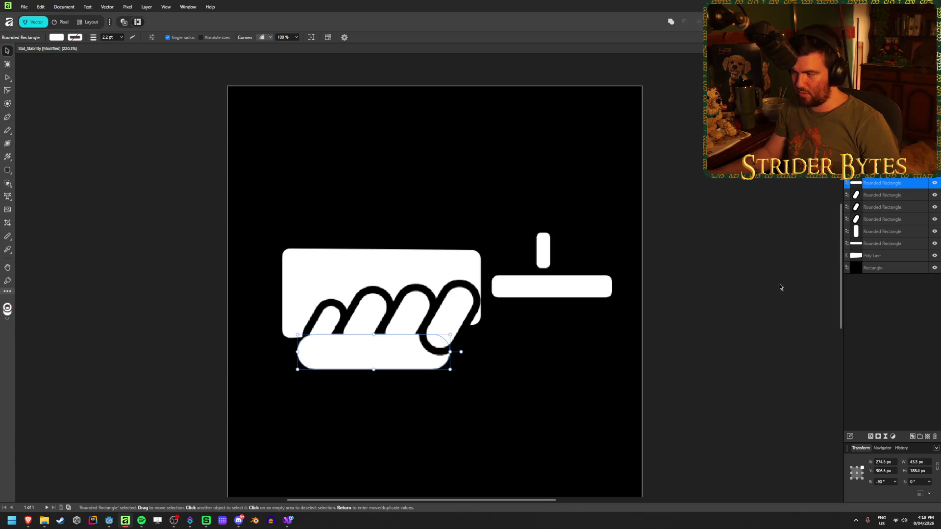
left_click_drag(896, 228, 896, 239)
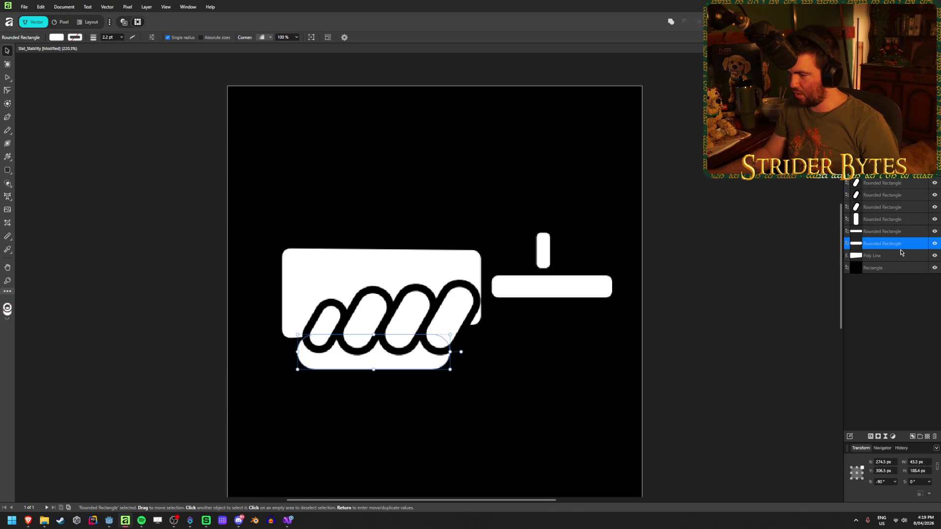
left_click(777, 335)
Move the capsule layer above the fingers and shrink it down from its top edge.
scroll(399, 354, "up", 5)
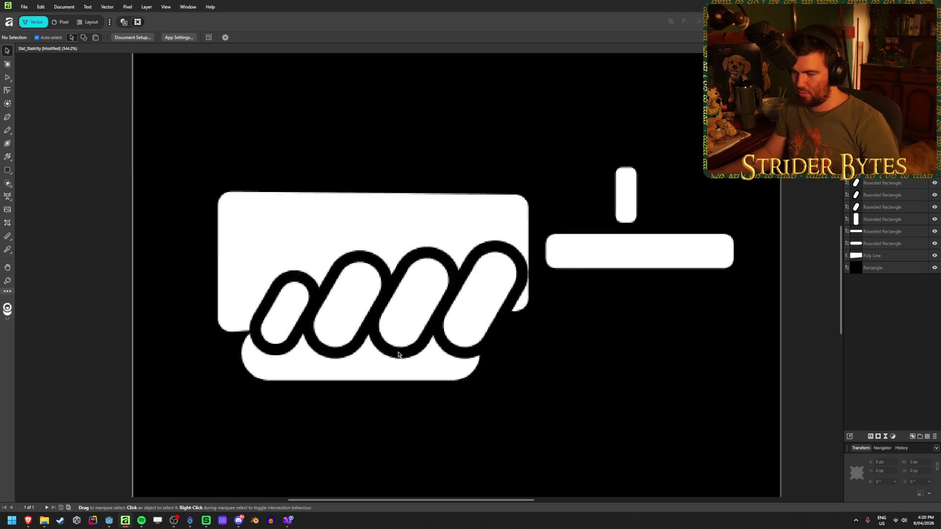
scroll(399, 355, "down", 2)
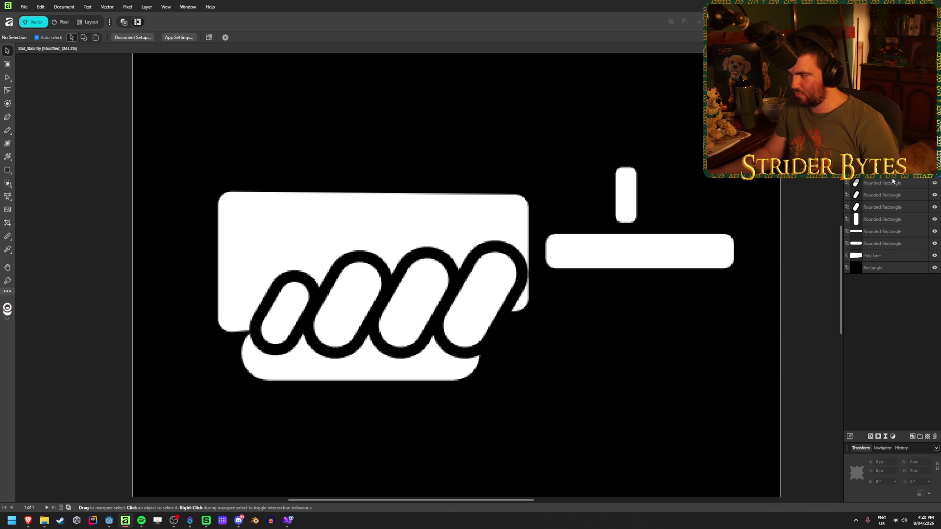
left_click_drag(882, 231, 882, 177)
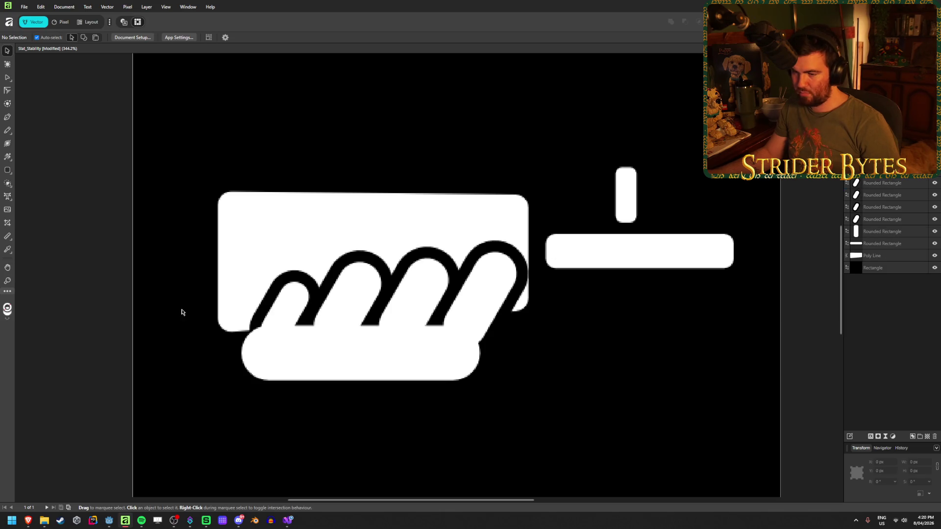
left_click(383, 369)
left_click_drag(360, 326, 361, 334)
left_click(111, 347)
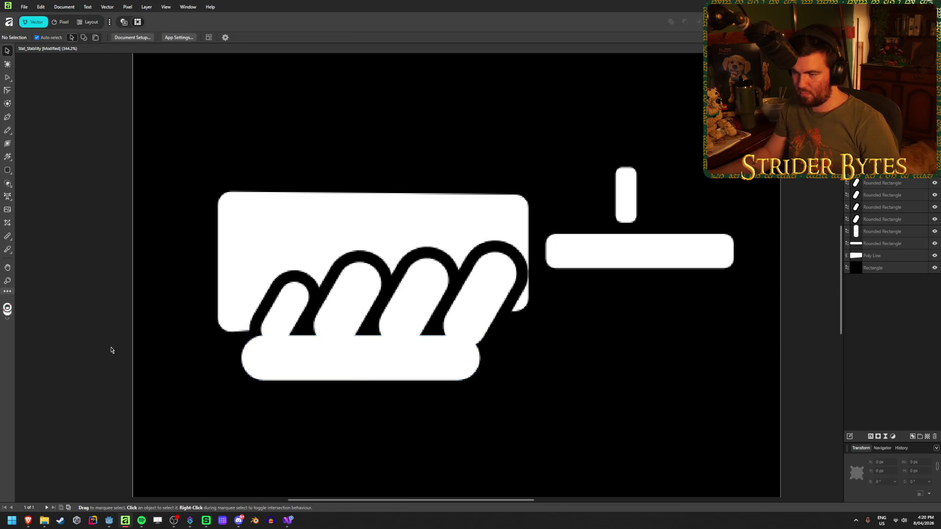
scroll(112, 347, "down", 5)
scroll(354, 362, "up", 6)
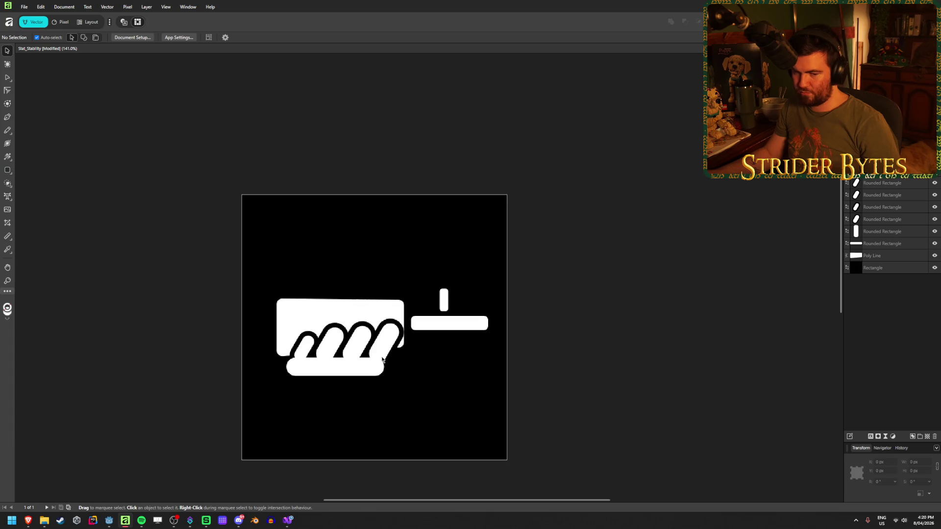
scroll(378, 376, "down", 1)
scroll(343, 376, "left", 3)
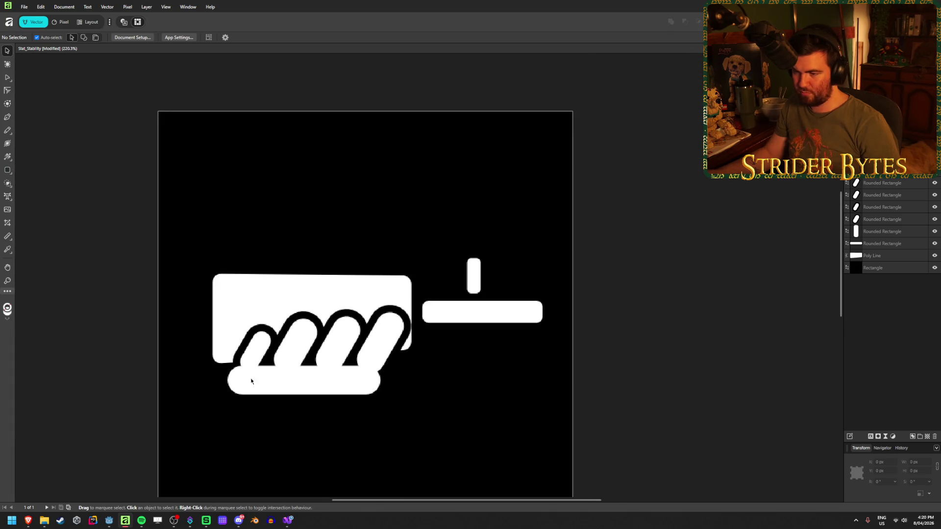
Re-tilt the fingers, about -44° leftmost and -36° third, and lower the rightmost onto the palm.
left_click(268, 337)
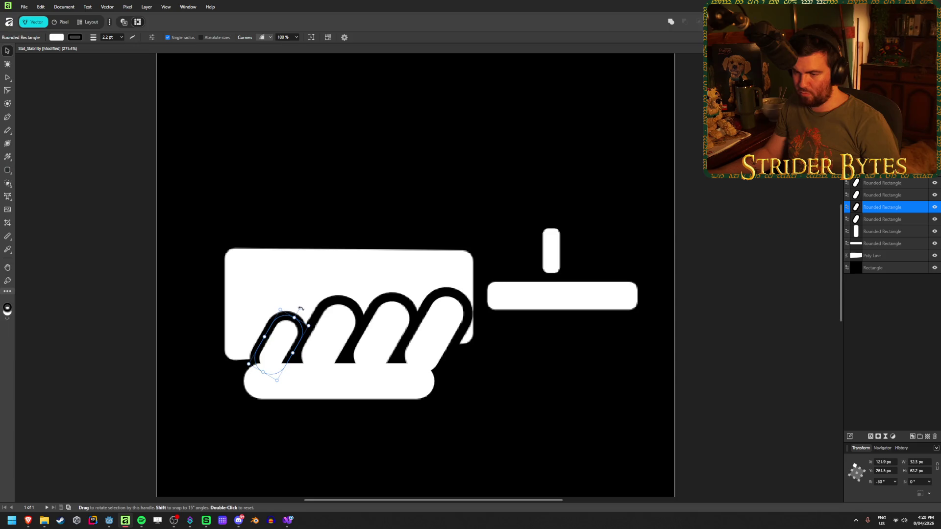
left_click(326, 319)
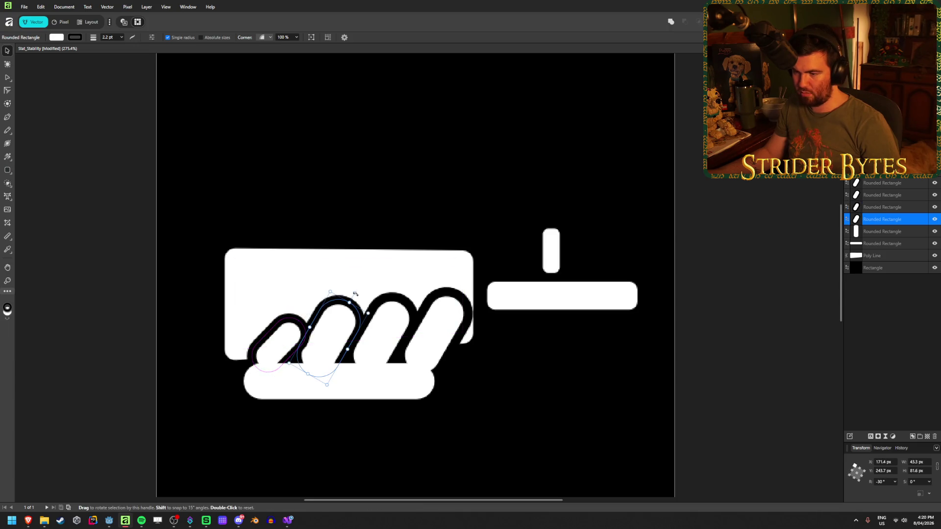
left_click(387, 318)
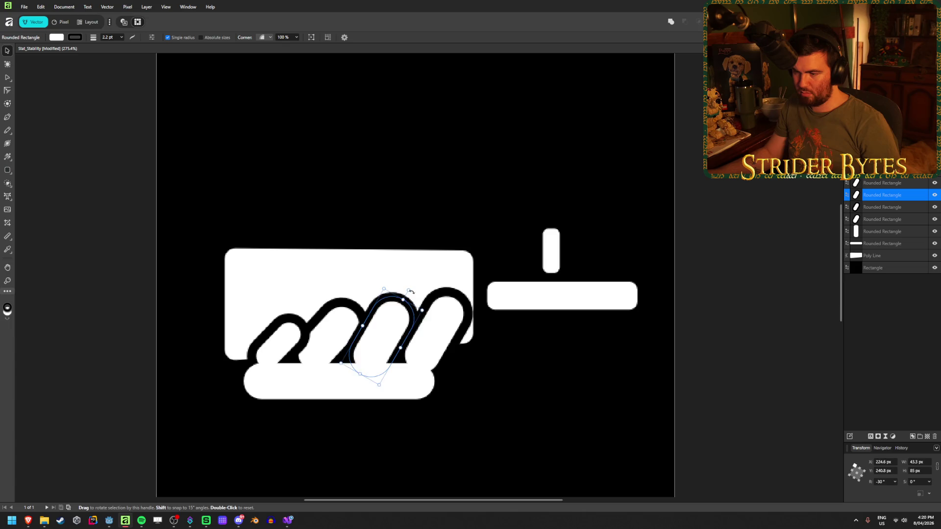
left_click(450, 322)
left_click_drag(463, 284, 469, 289)
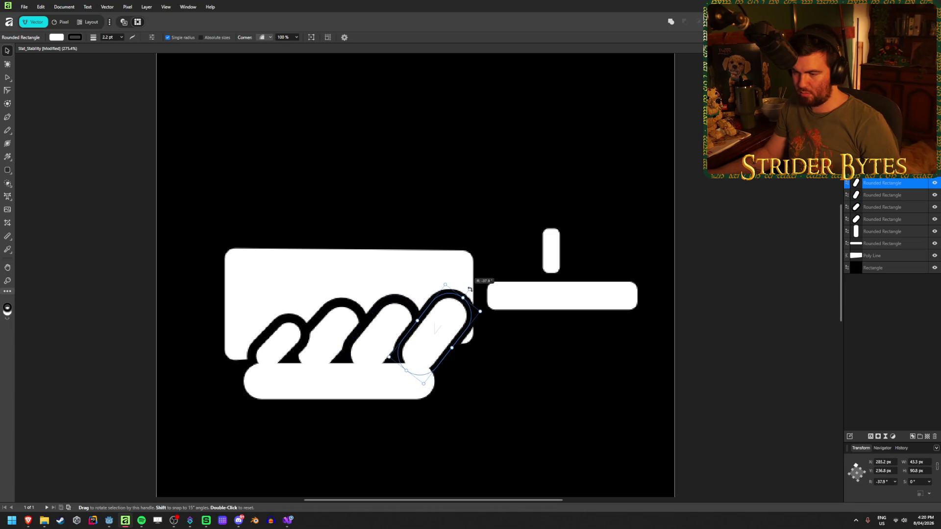
left_click(262, 337)
left_click_drag(296, 310, 300, 314)
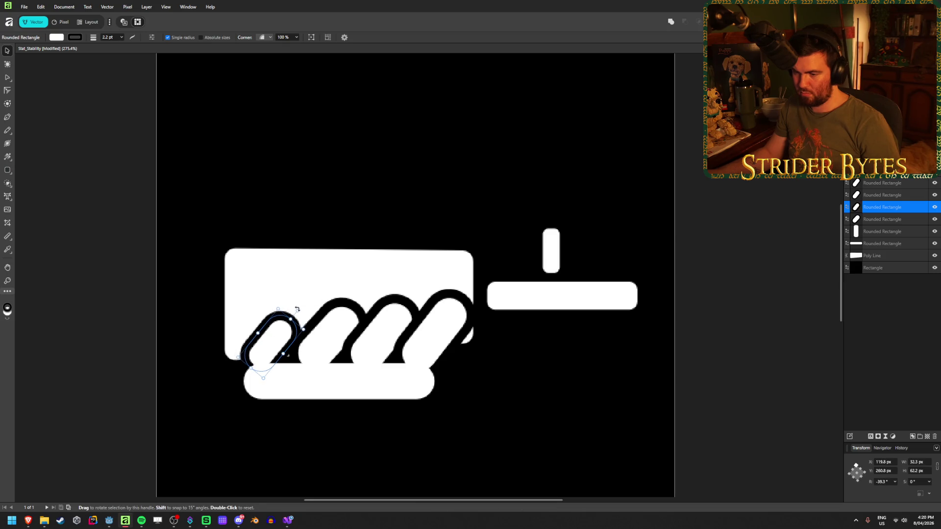
left_click(342, 325)
left_click_drag(362, 299, 340, 322)
left_click(384, 331)
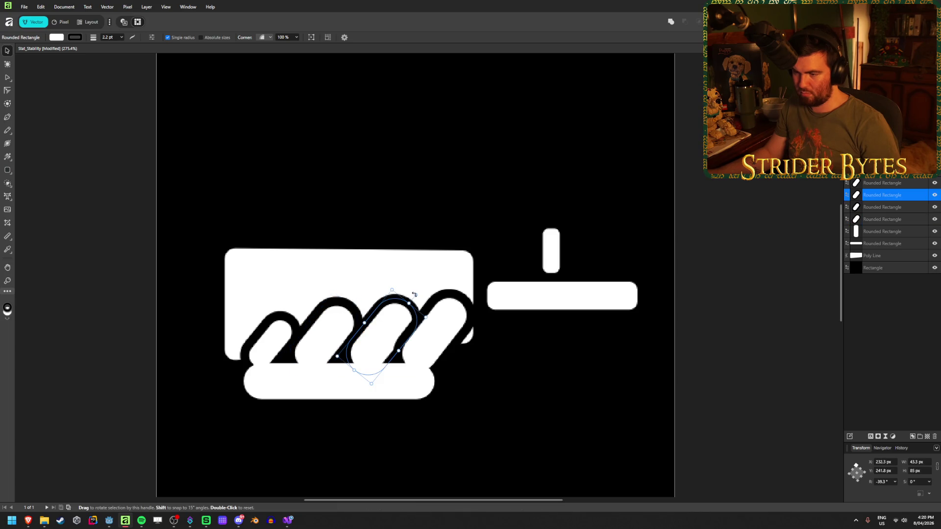
left_click_drag(409, 296, 413, 293)
left_click(433, 339)
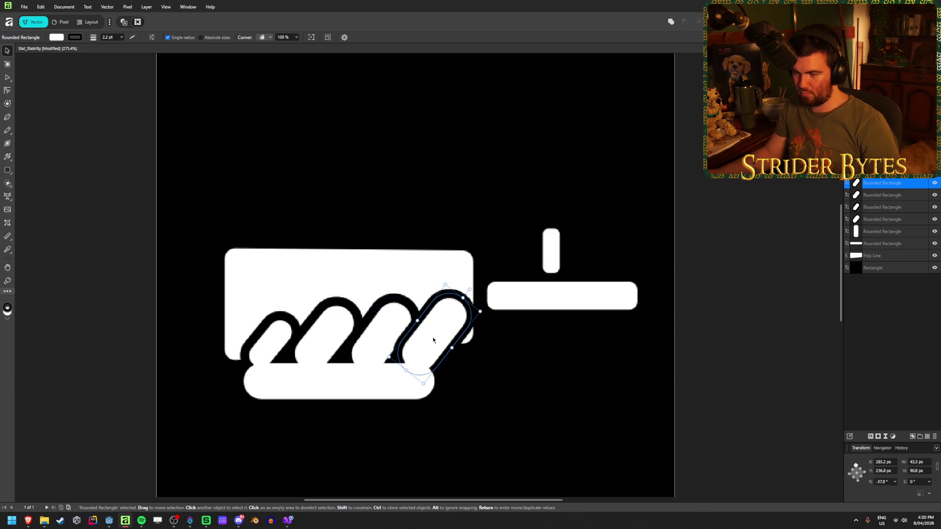
left_click_drag(438, 334, 436, 339)
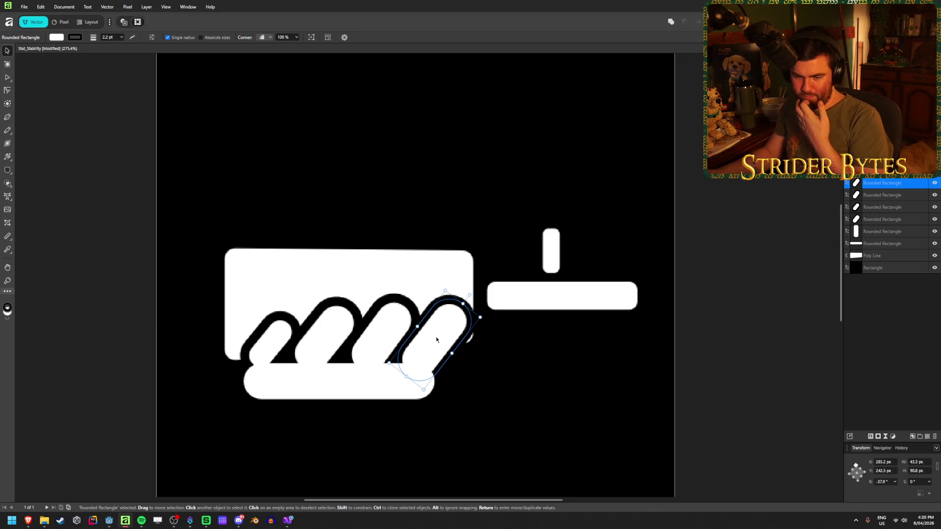
Shift the bottom thumb bar about 30 px left and slightly up.
left_click(101, 231)
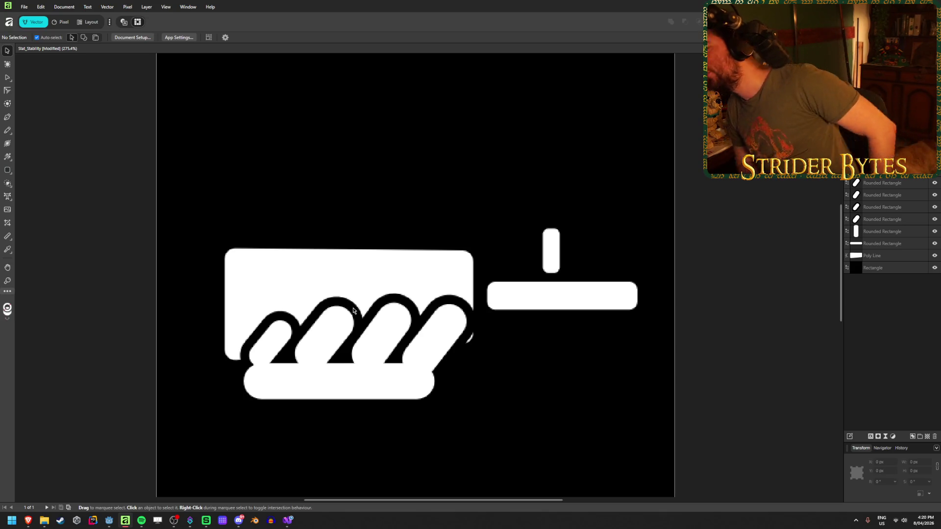
mouse_move(358, 387)
left_mouse_down()
mouse_move(343, 387)
mouse_move(345, 379)
left_mouse_up()
left_click(133, 315)
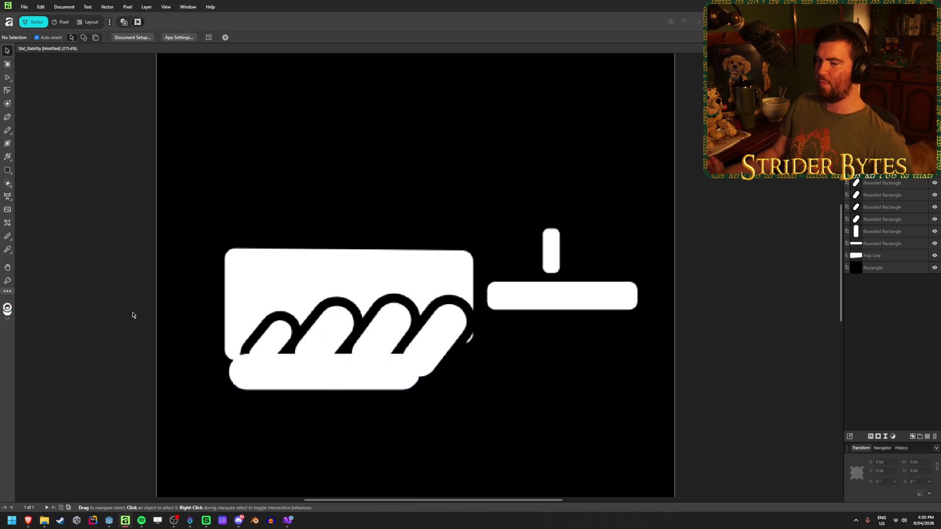
Zoom out to check the whole icon, then switch to the browser's hand-holding-gun search results.
scroll(274, 332, "down", 5)
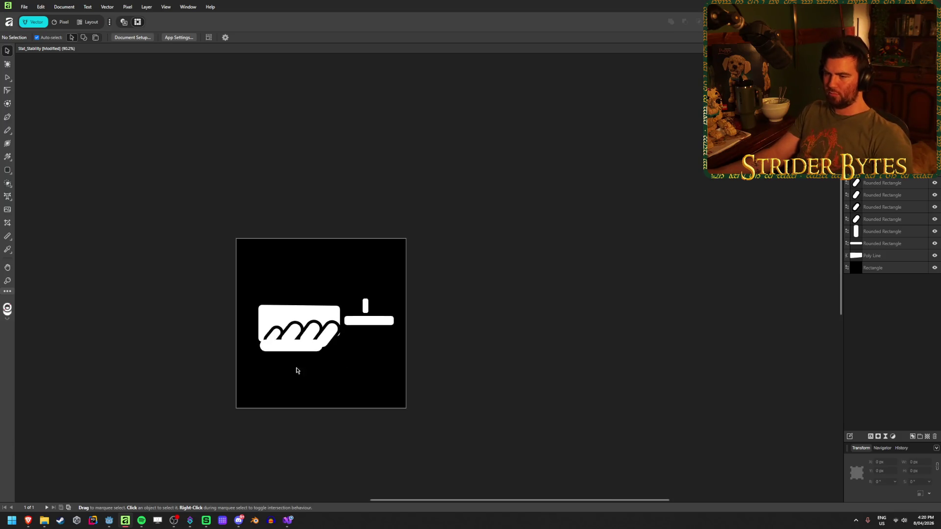
scroll(175, 352, "up", 6)
scroll(365, 318, "down", 2)
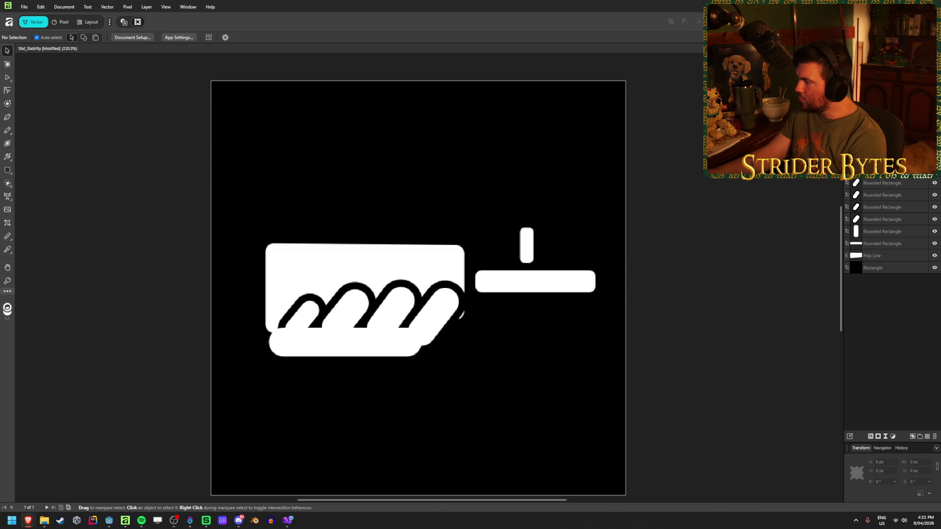
key("alt+Tab")
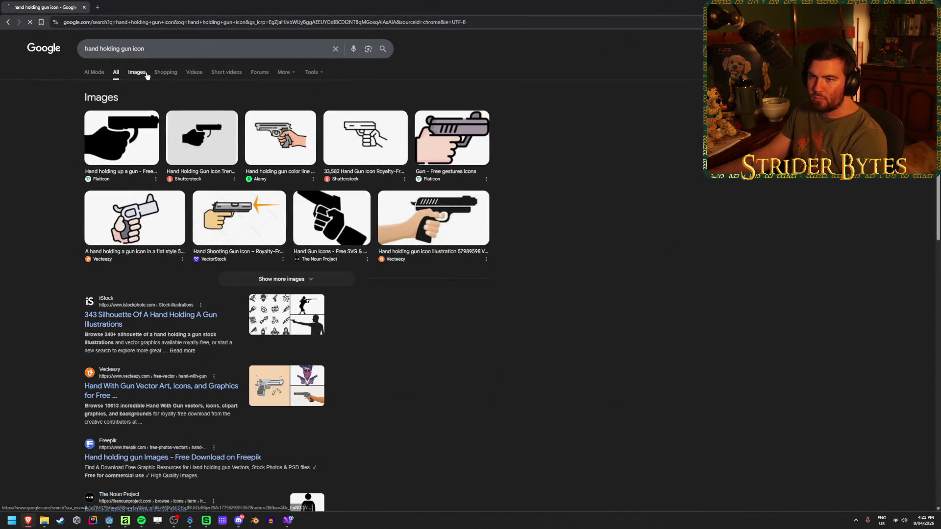
Browse the Google image results for hand-holding-gun reference pictures.
left_click(136, 72)
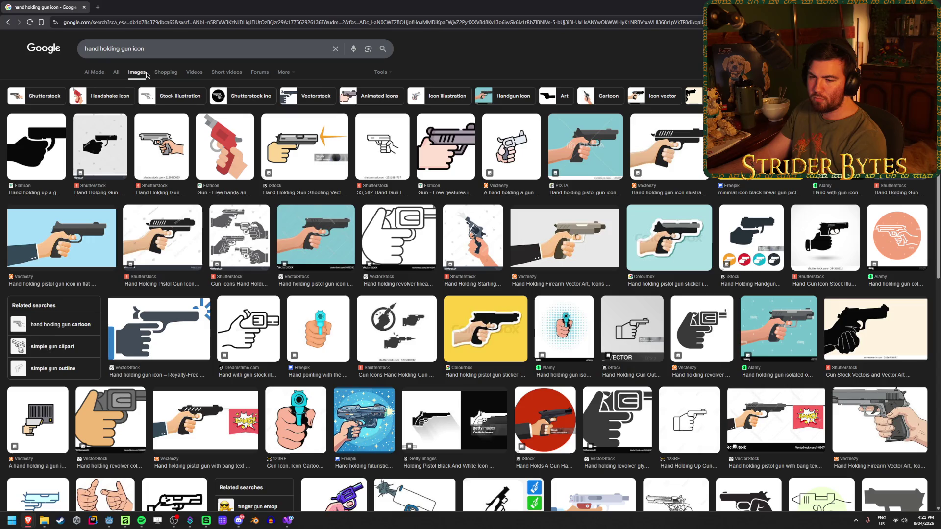
scroll(344, 293, "down", 8)
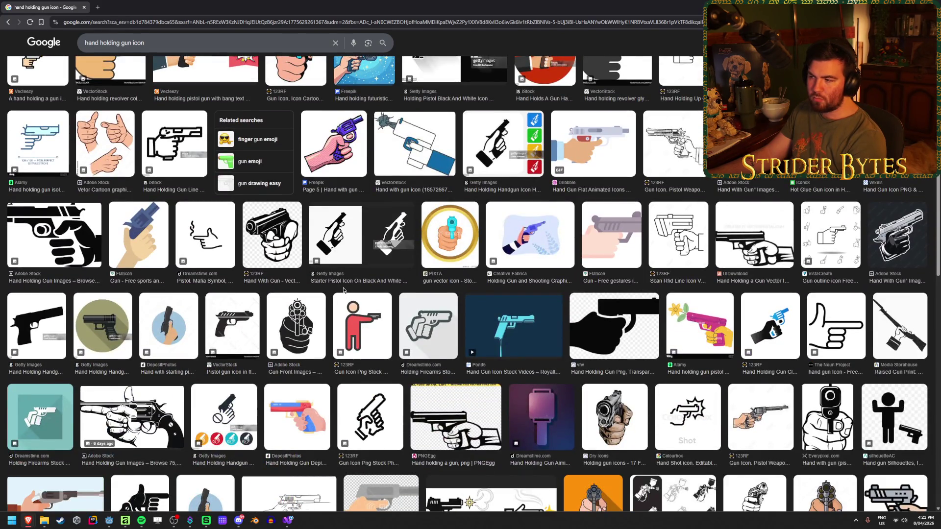
scroll(343, 290, "down", 8)
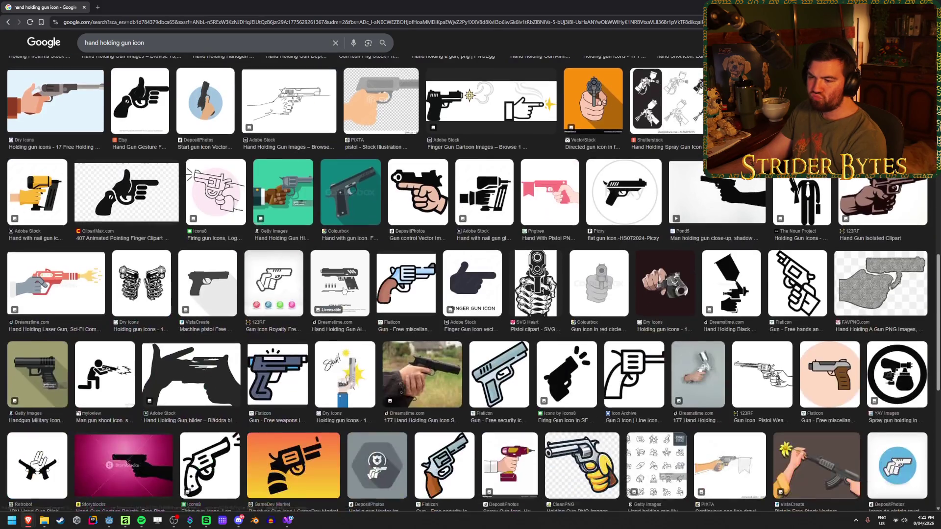
scroll(344, 291, "down", 1)
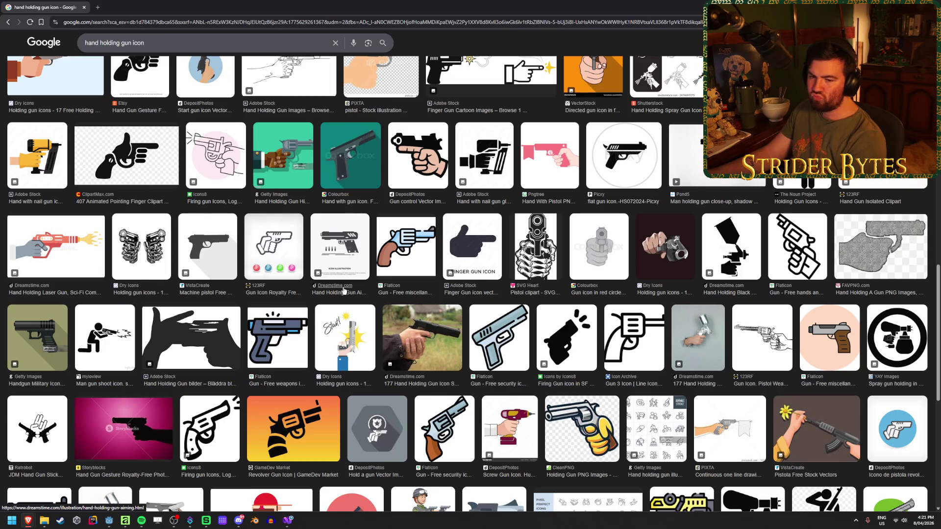
scroll(344, 290, "down", 3)
scroll(343, 291, "down", 5)
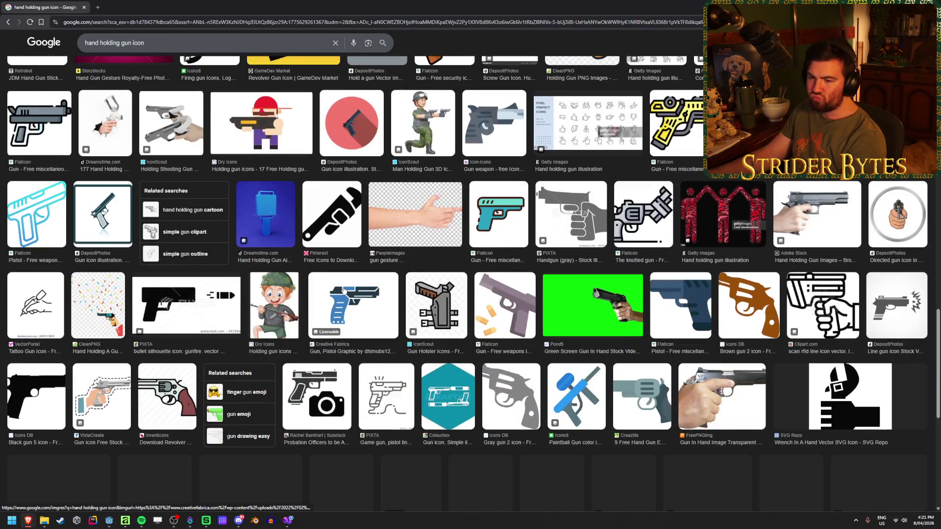
scroll(343, 290, "up", 20)
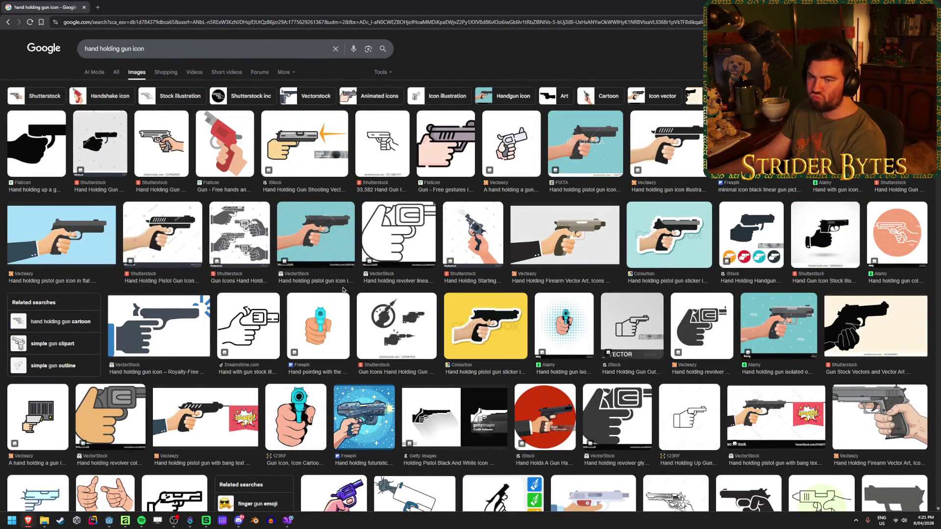
Search images for 'hand holding gun barrel icon', then for 'hand holding rifle barrel'.
left_click(131, 48)
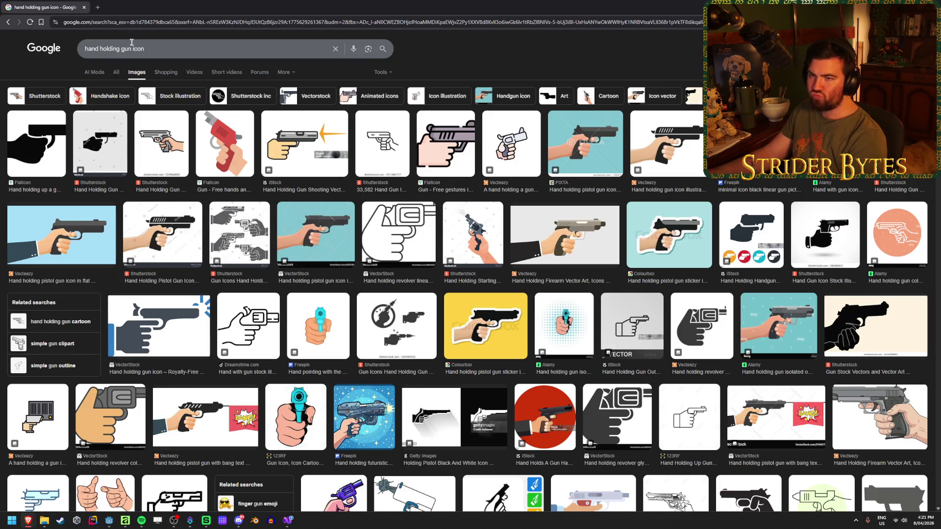
type("barrel")
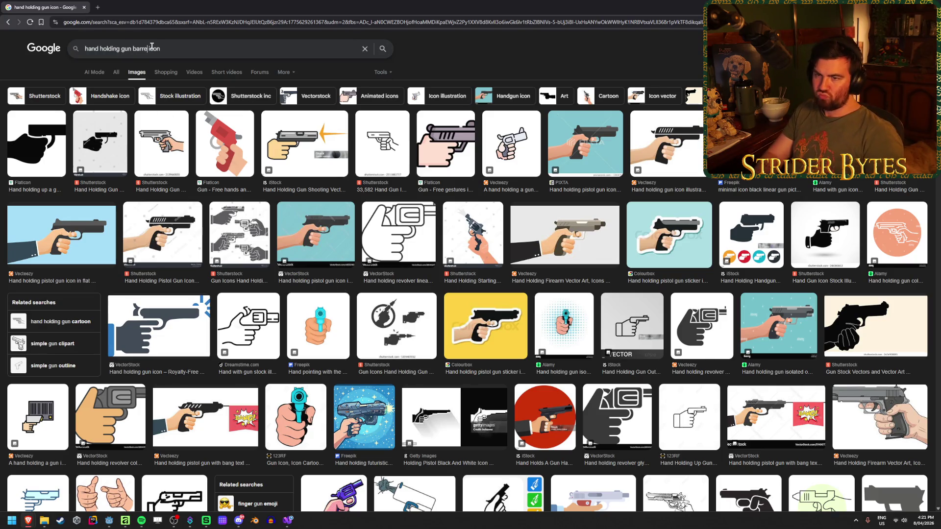
key("Return")
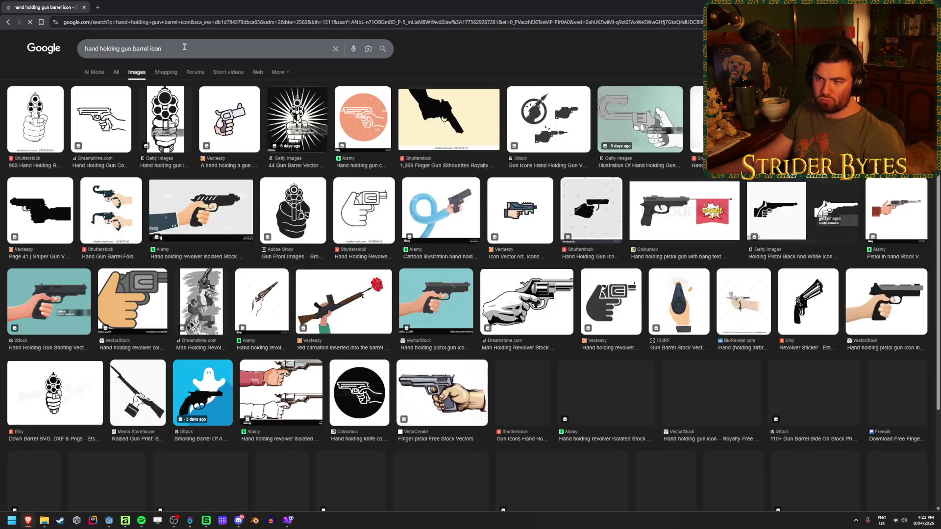
double_click(155, 48)
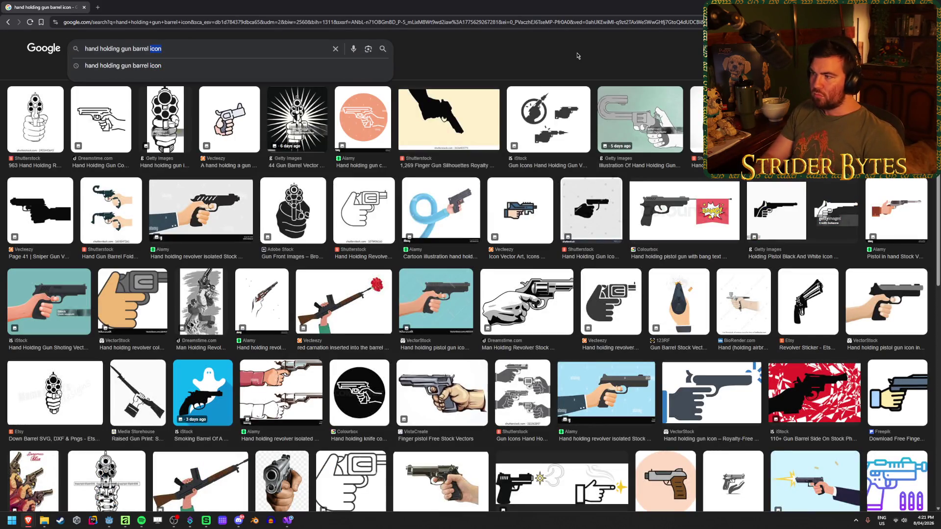
key("ctrl+a")
type("hand holding rifle barrel")
key("Return")
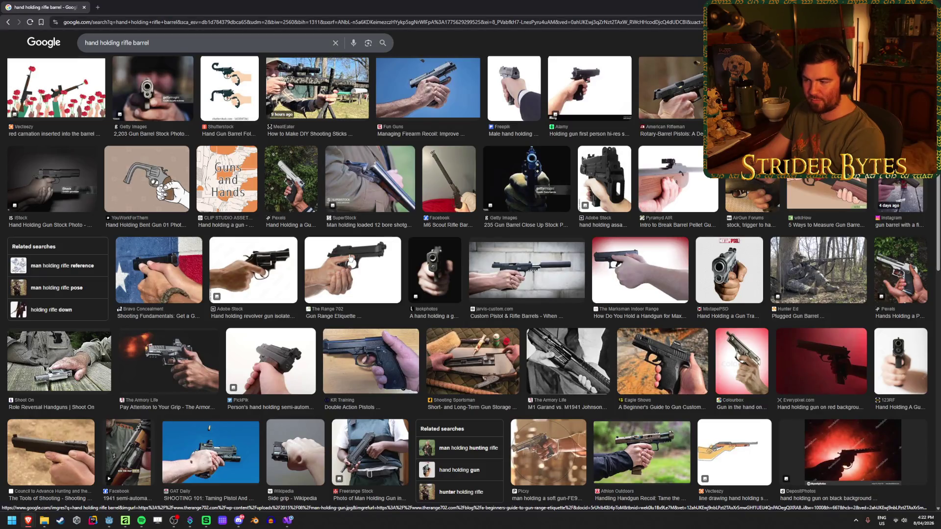
Skim the rifle barrel results, return to the gun barrel results, then switch back to Affinity.
scroll(350, 258, "down", 3)
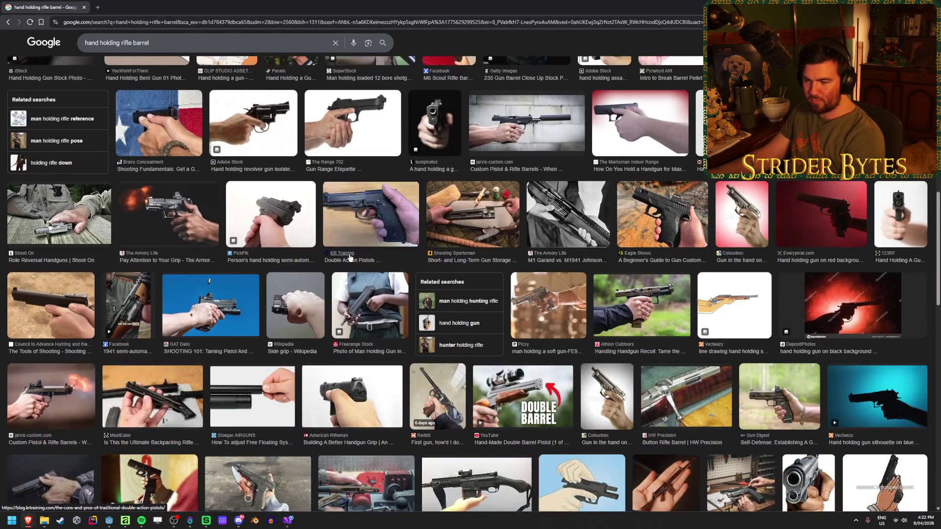
scroll(350, 258, "down", 3)
left_click(8, 23)
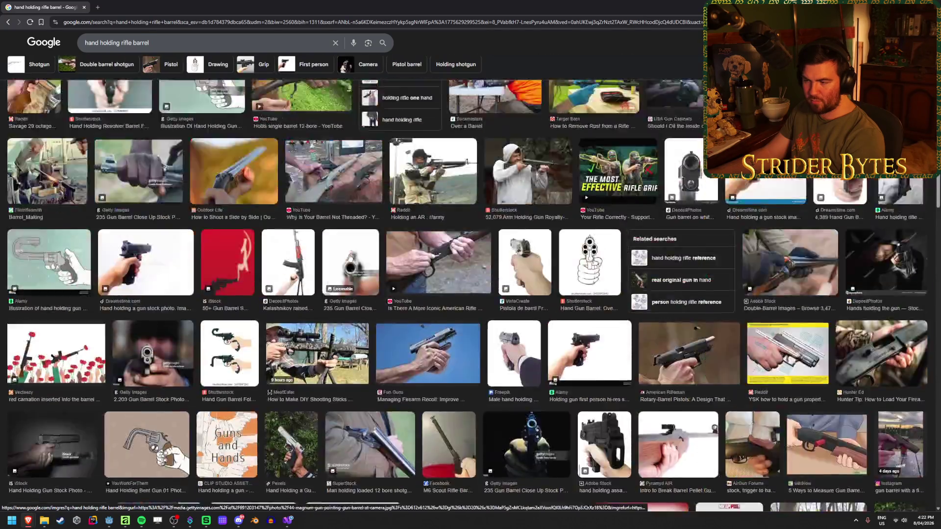
left_click(12, 25)
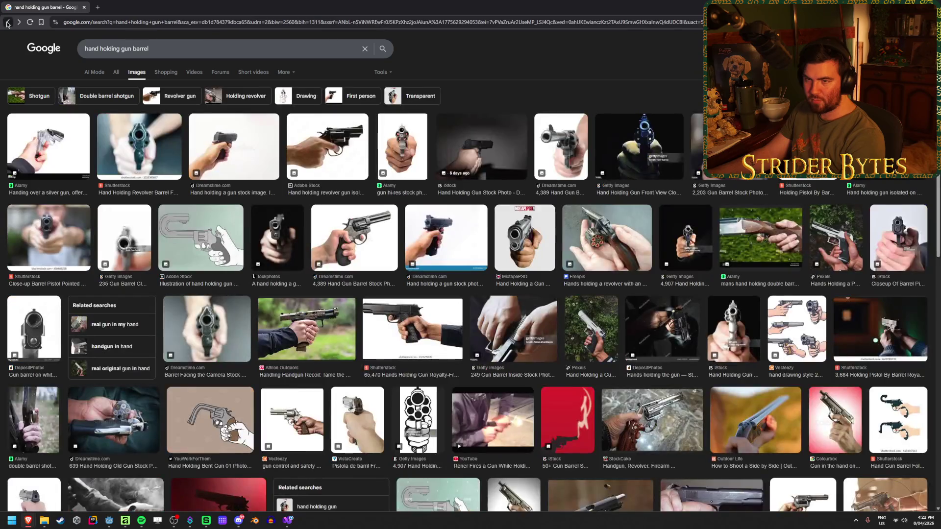
key("alt+Tab")
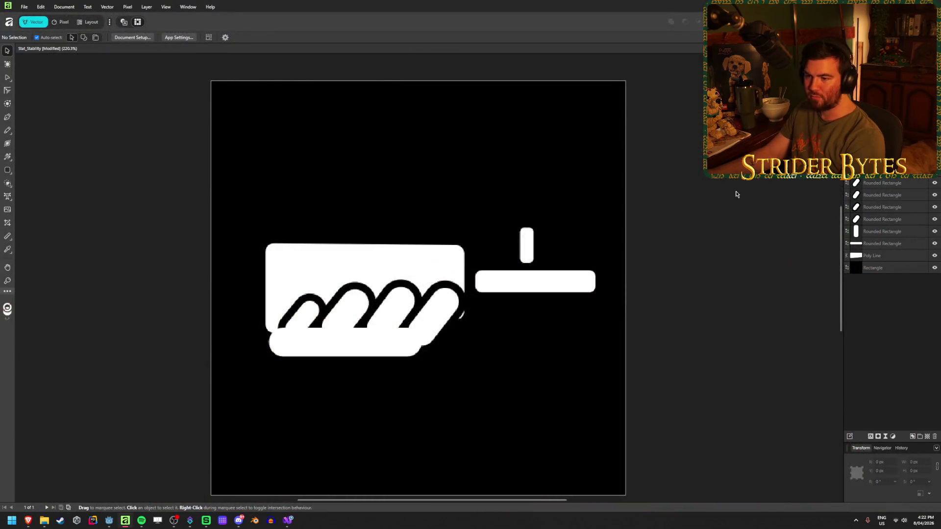
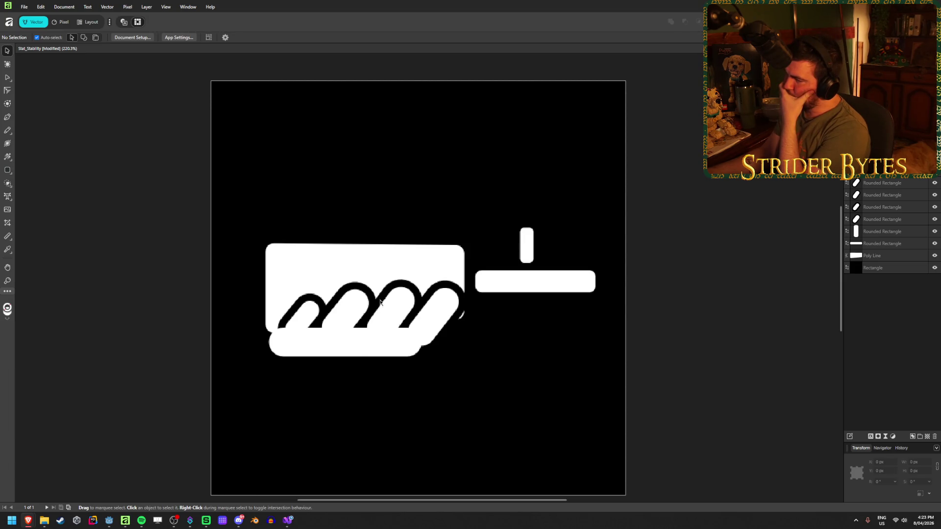
Drag the bottom rounded bar up beneath the knuckles and shift the rightmost knuckle slightly.
left_click(351, 348)
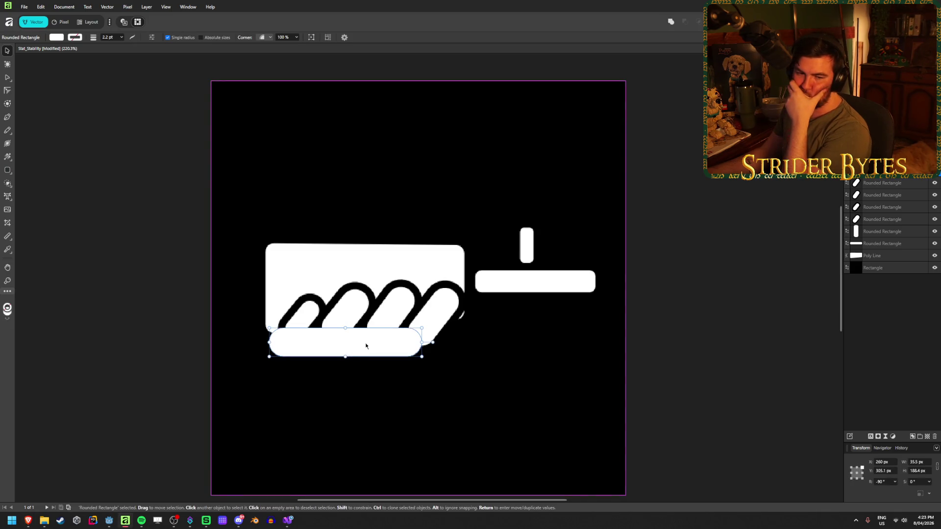
mouse_move(365, 346)
left_mouse_down()
mouse_move(596, 395)
mouse_move(608, 421)
mouse_move(478, 383)
mouse_move(573, 417)
left_mouse_up()
mouse_move(572, 414)
left_mouse_down()
mouse_move(381, 346)
mouse_move(380, 323)
mouse_move(377, 334)
mouse_move(354, 329)
left_mouse_up()
left_click(732, 320)
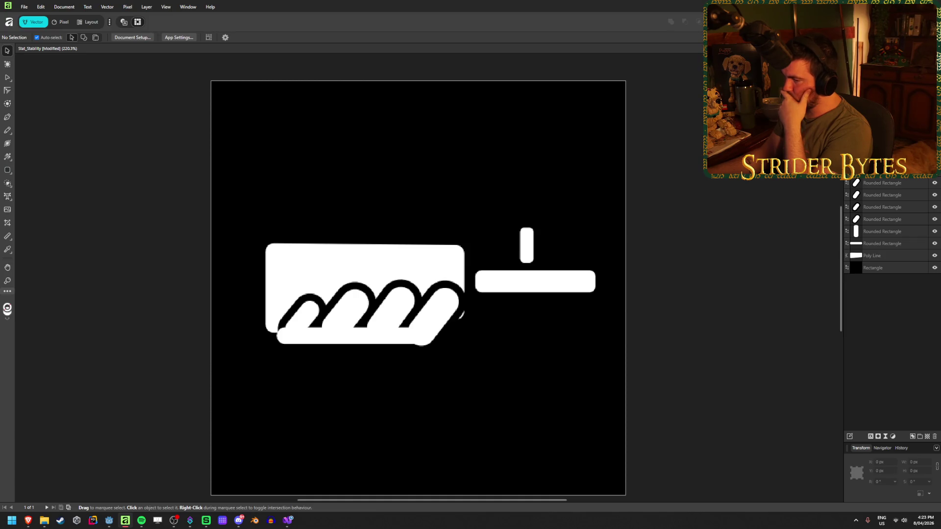
mouse_move(432, 312)
left_mouse_down()
mouse_move(426, 319)
mouse_move(438, 320)
left_mouse_up()
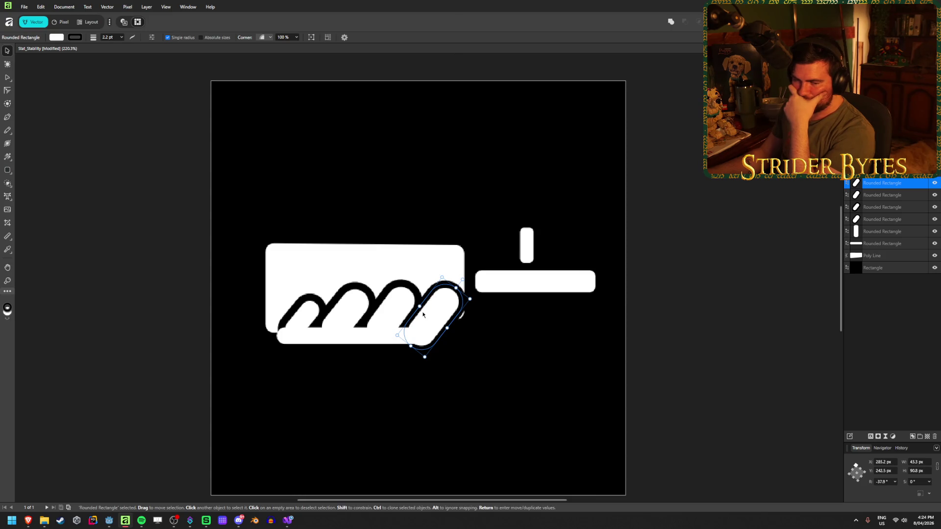
Reverse the rightmost knuckle's slant, line the other knuckles up in a row, and drop the bottom bar lower.
mouse_move(436, 318)
left_mouse_down()
mouse_move(421, 318)
mouse_move(438, 316)
left_mouse_up()
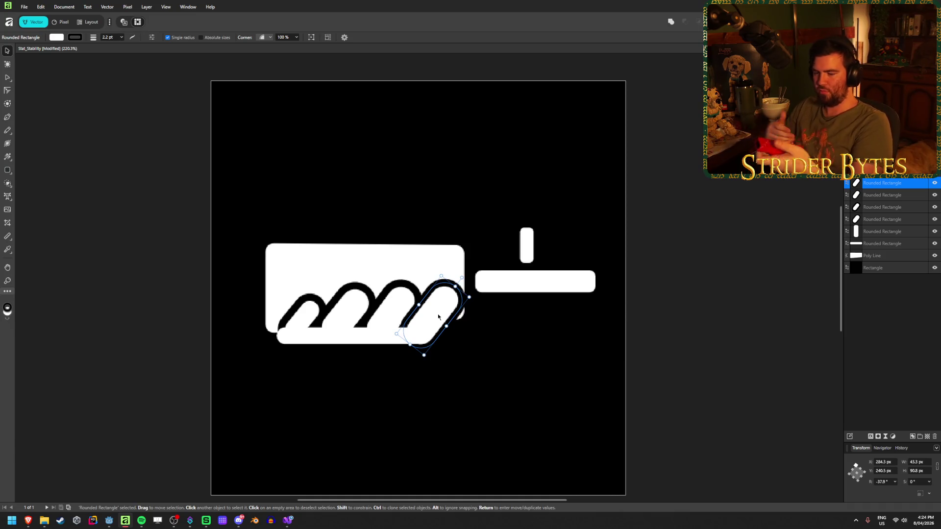
left_click_drag(441, 276, 402, 280)
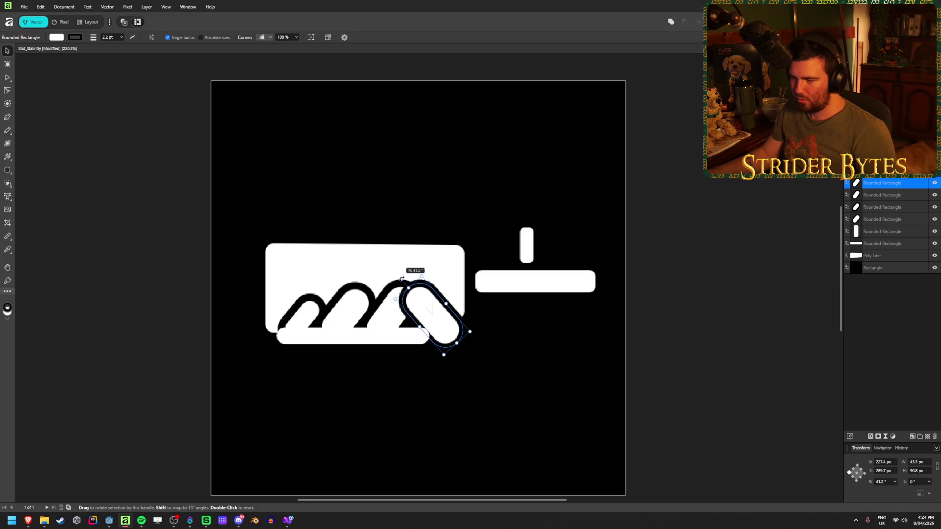
left_click(383, 315)
mouse_move(383, 315)
left_mouse_down()
mouse_move(397, 351)
mouse_move(357, 275)
left_mouse_up()
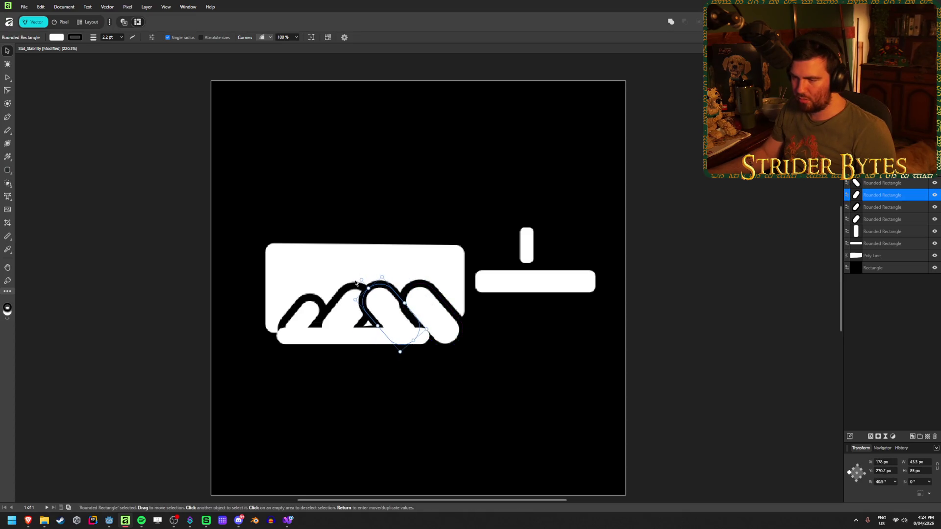
left_click(336, 306)
left_click_drag(337, 307, 320, 306)
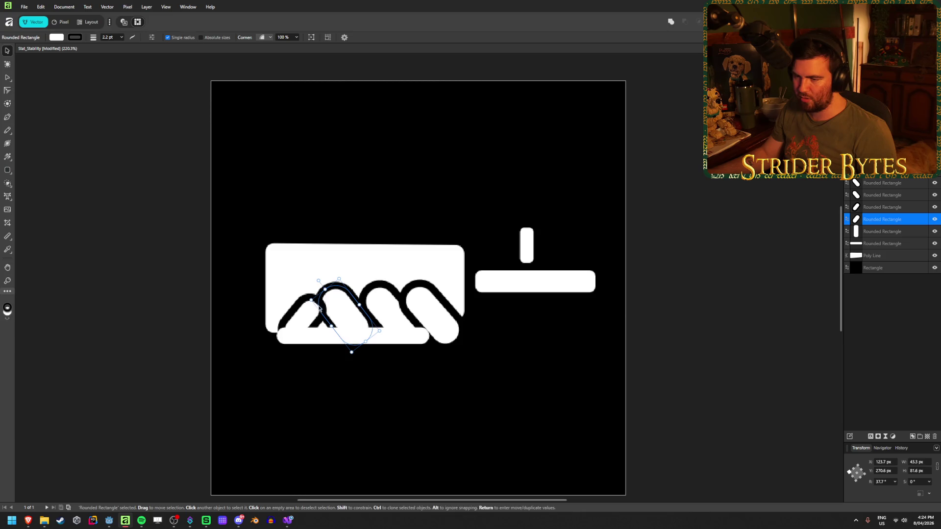
left_click(294, 336)
mouse_move(294, 336)
left_mouse_down()
mouse_move(309, 343)
mouse_move(294, 327)
left_mouse_up()
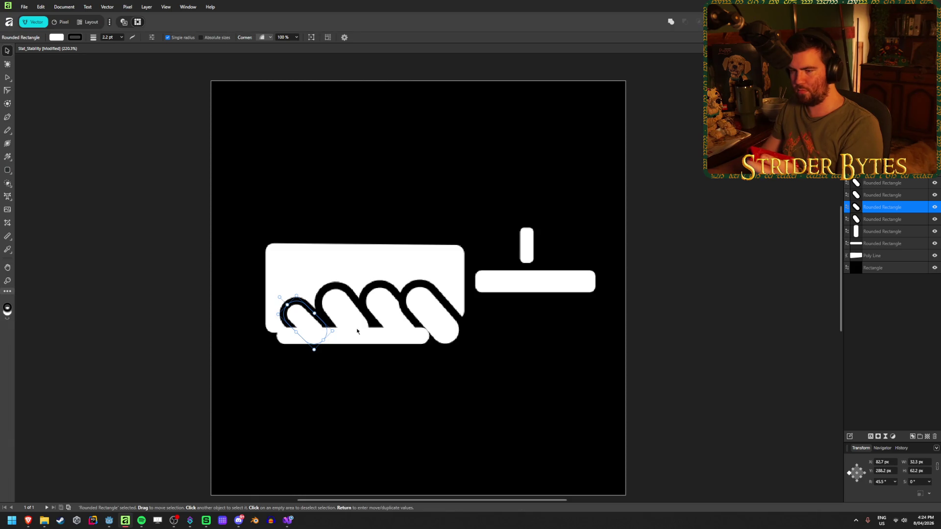
left_click(373, 337)
mouse_move(373, 337)
left_mouse_down()
mouse_move(436, 397)
mouse_move(381, 356)
mouse_move(414, 422)
mouse_move(510, 433)
mouse_move(461, 425)
left_mouse_up()
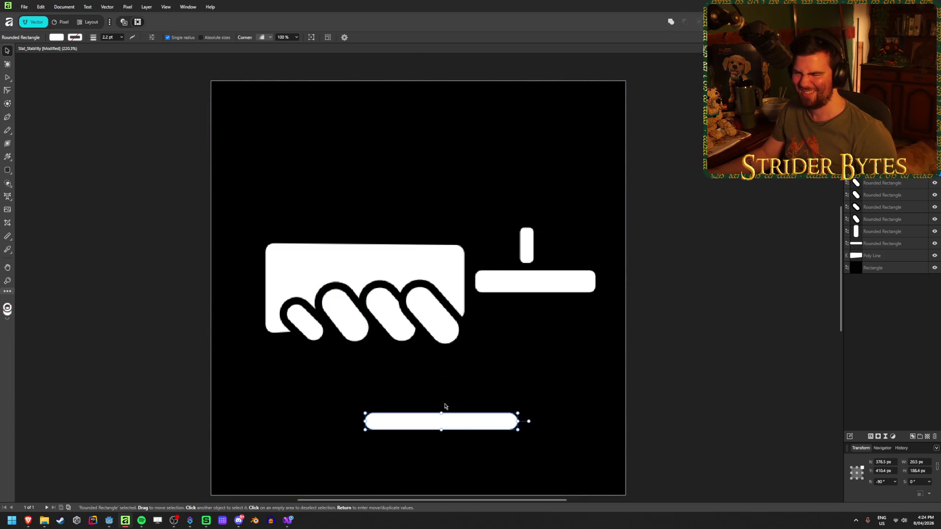
Rotate and narrow the second knuckle to match the slant, and nudge the rightmost knuckle up-left.
left_click(307, 333)
left_click(344, 321)
left_click_drag(317, 282, 327, 275)
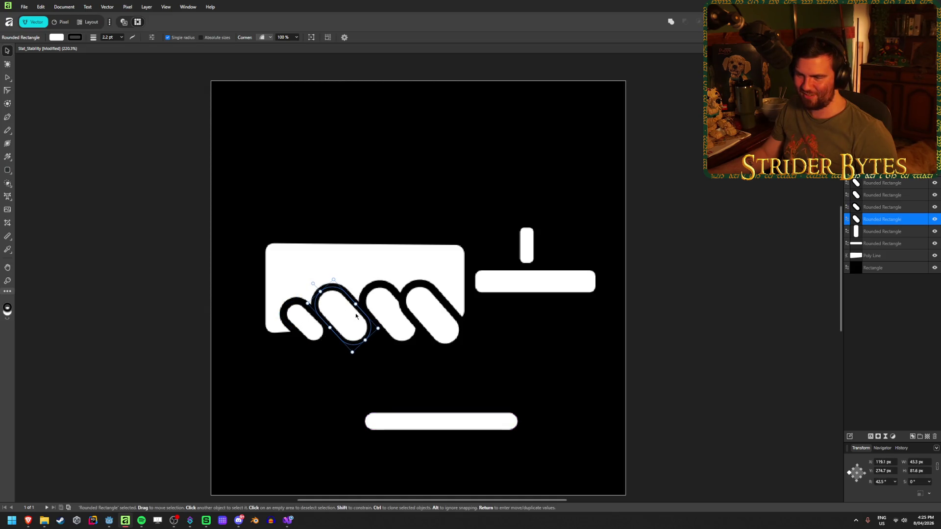
left_click_drag(356, 304, 353, 307)
left_click(390, 311)
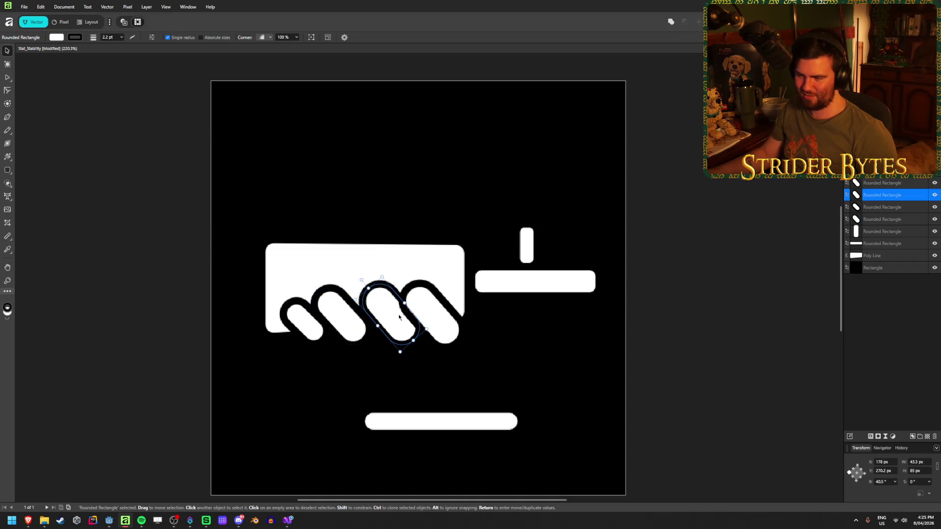
left_click(434, 310)
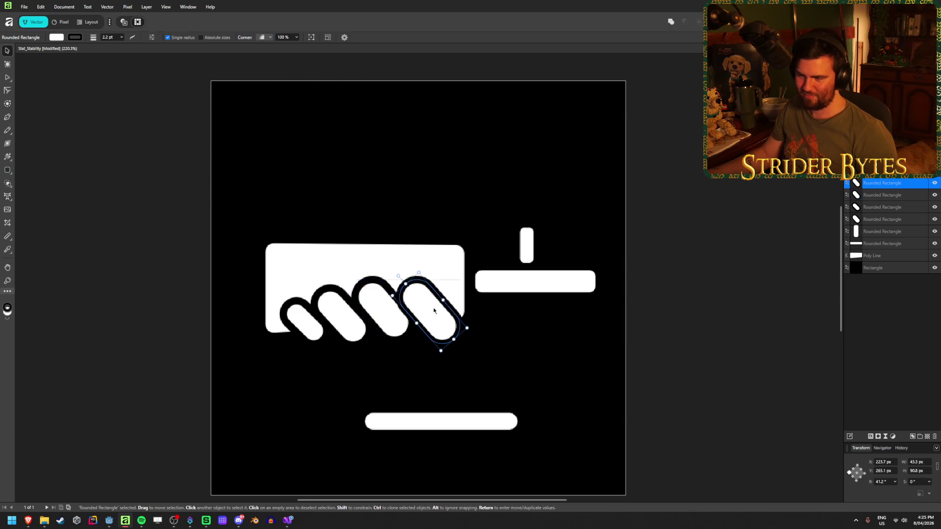
left_click_drag(435, 310, 430, 302)
left_click(661, 290)
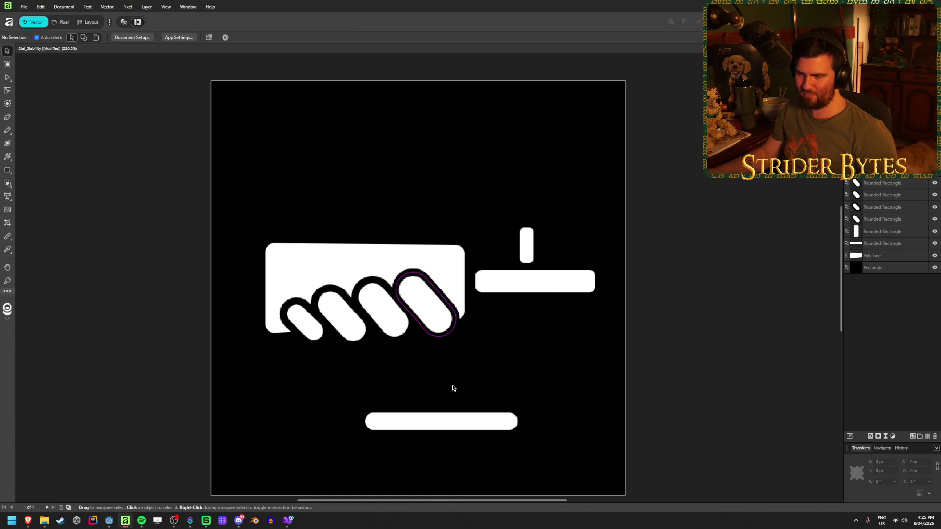
Move the bottom bar up under the hand and shorten it into a small thumb pill.
scroll(446, 389, "down", 1)
scroll(443, 392, "down", 5)
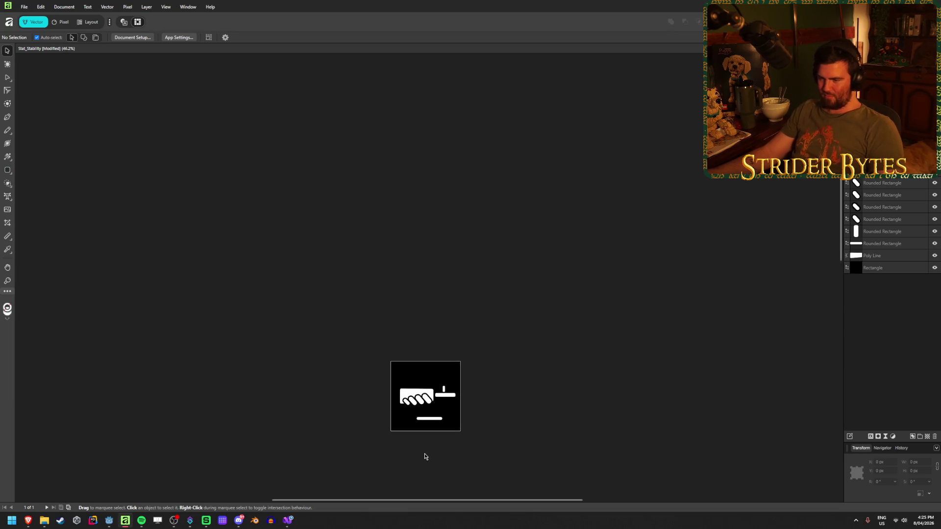
scroll(426, 446, "up", 2)
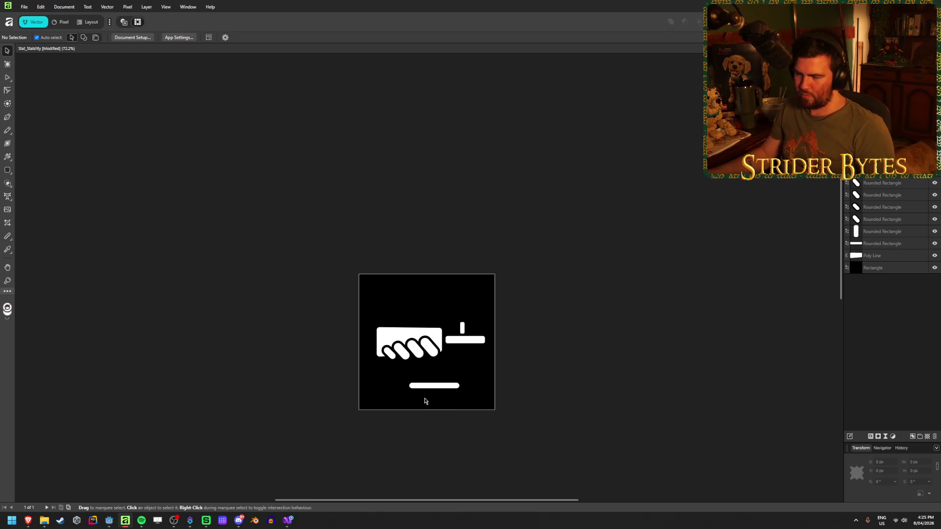
scroll(380, 392, "up", 1)
scroll(380, 392, "down", 1)
scroll(399, 424, "up", 3)
mouse_move(507, 346)
left_mouse_down()
mouse_move(374, 288)
mouse_move(375, 276)
left_mouse_up()
mouse_move(448, 274)
left_mouse_down()
mouse_move(349, 274)
mouse_move(321, 291)
mouse_move(367, 277)
mouse_move(313, 275)
mouse_move(429, 275)
mouse_move(406, 274)
left_mouse_up()
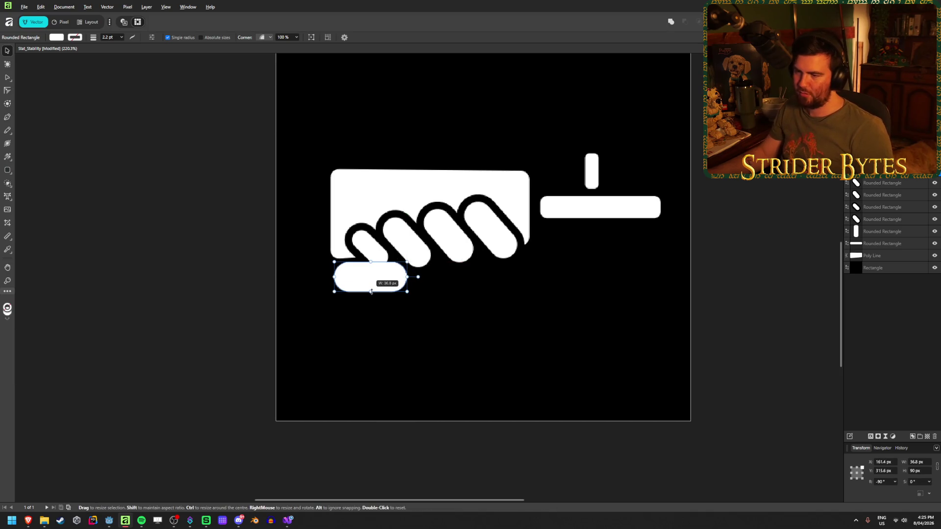
Nudge the thumb pill slightly and tilt it a little.
key("v")
left_click(212, 233)
scroll(214, 235, "down", 3)
scroll(213, 235, "down", 2)
scroll(551, 271, "down", 3)
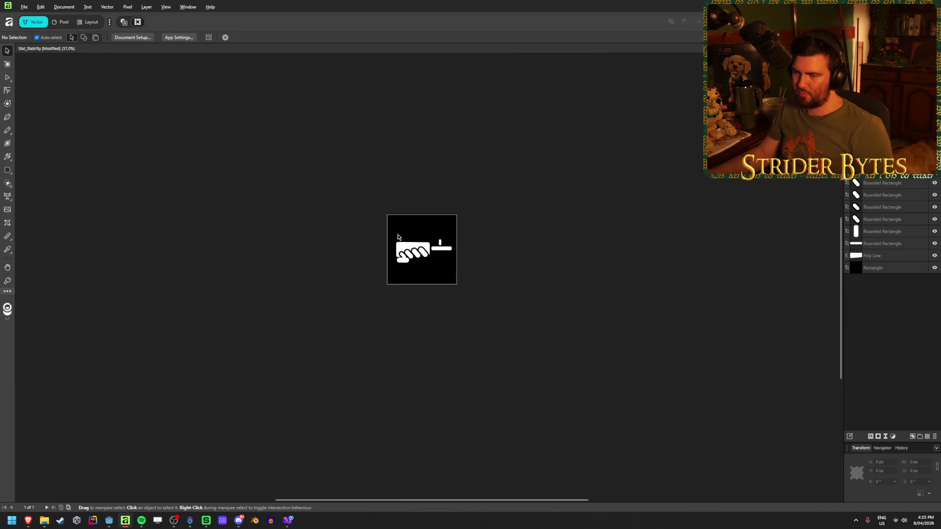
scroll(399, 230, "up", 3)
scroll(407, 248, "up", 3)
scroll(502, 411, "up", 2)
scroll(479, 397, "up", 2)
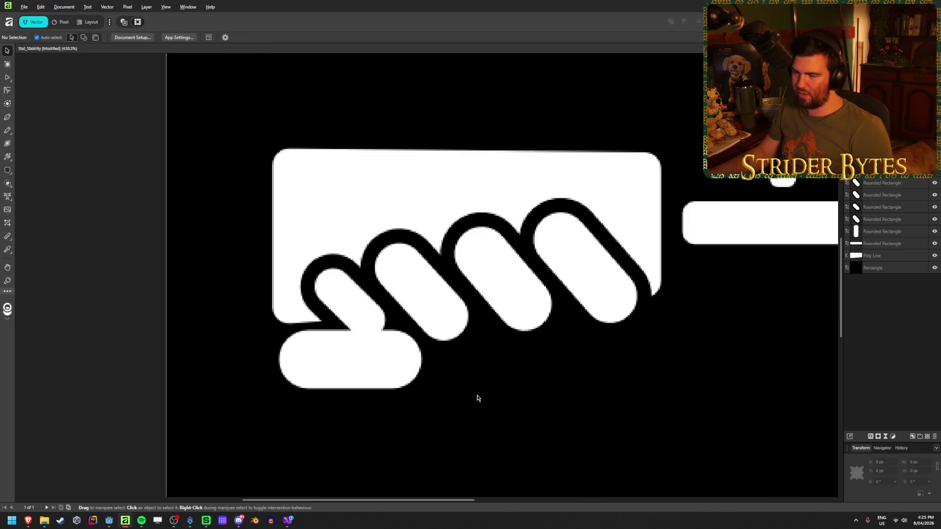
scroll(477, 393, "down", 4)
scroll(477, 392, "up", 3)
left_click(387, 380)
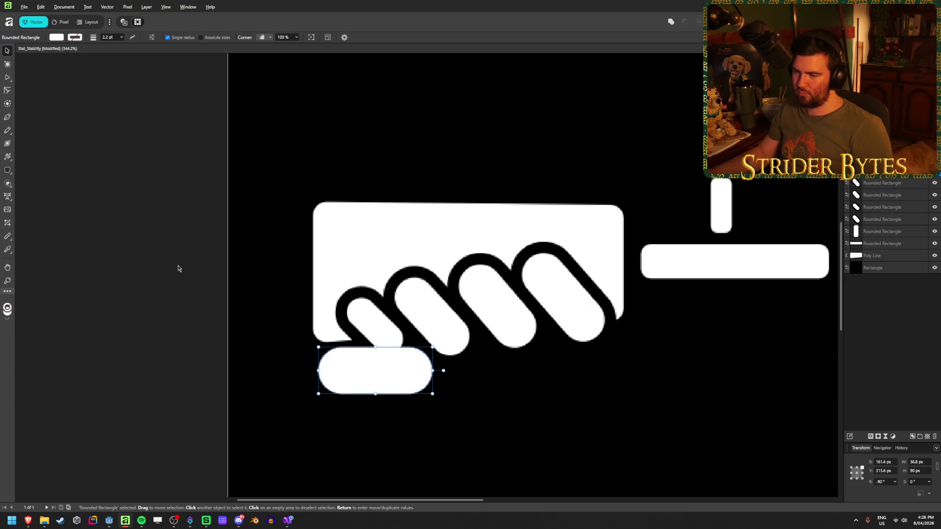
mouse_move(387, 380)
left_mouse_down()
mouse_move(395, 377)
mouse_move(387, 379)
left_mouse_up()
left_click_drag(444, 370, 443, 368)
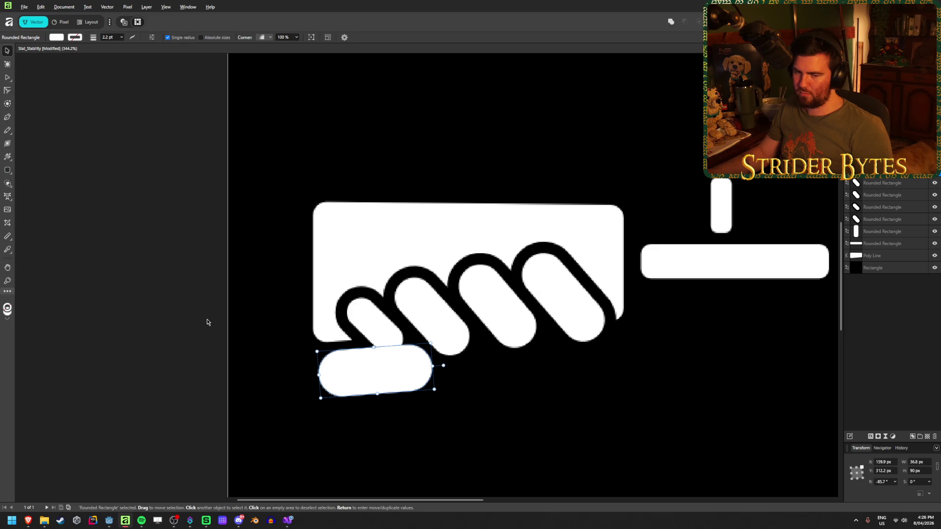
left_click(233, 316)
Narrow the first knuckle's width slightly.
left_click(380, 338)
left_click_drag(359, 349, 357, 345)
left_click(191, 254)
scroll(583, 295, "down", 8)
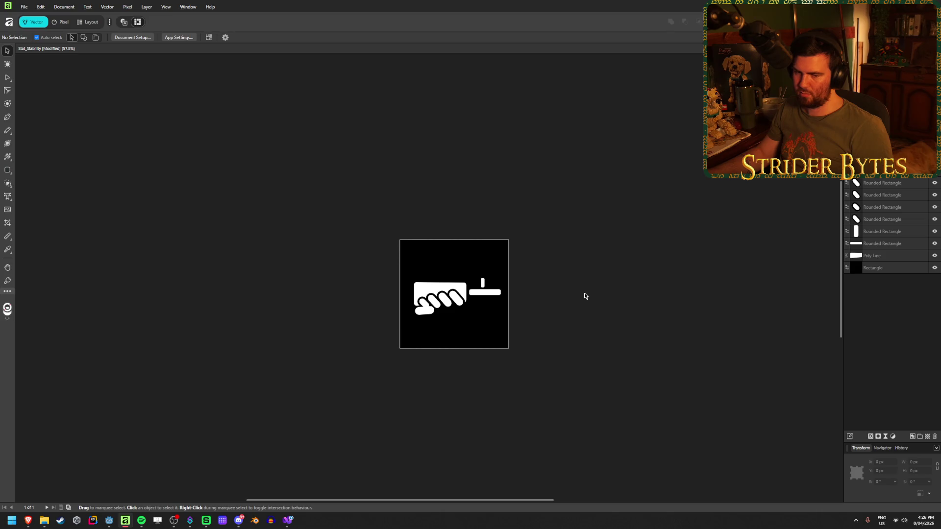
scroll(584, 295, "up", 2)
scroll(279, 314, "up", 3)
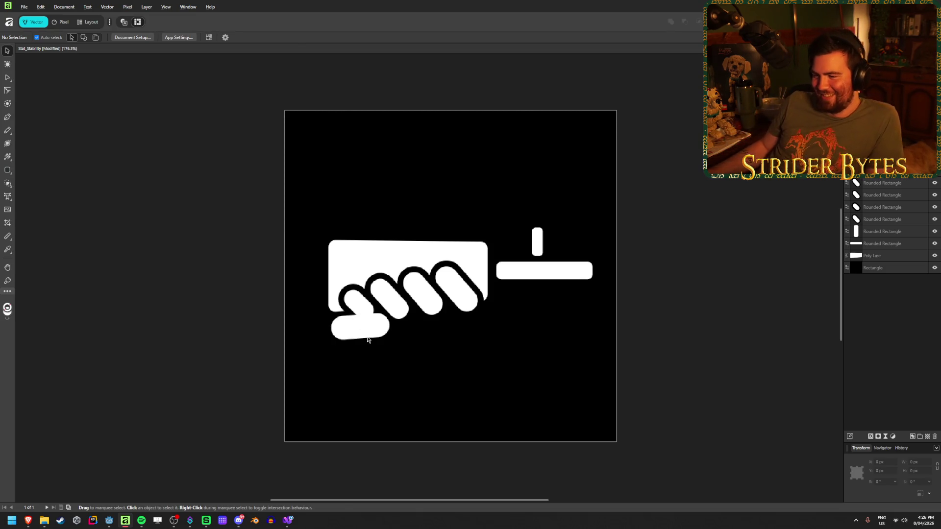
Relocate the thumb pill off the fist to near the square's lower right, below the T-bar pair.
key("a")
left_click_drag(373, 332, 378, 336)
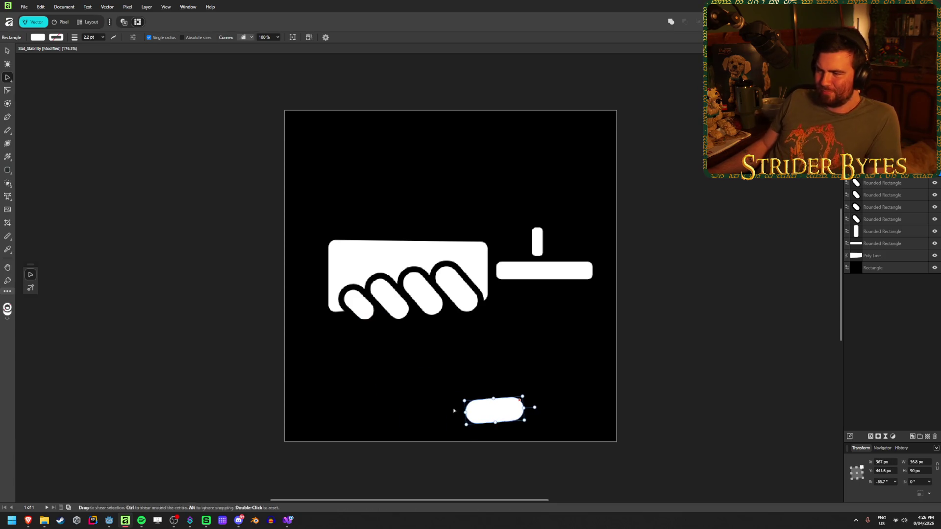
left_click(454, 473)
scroll(453, 473, "down", 3)
key("ctrl+z")
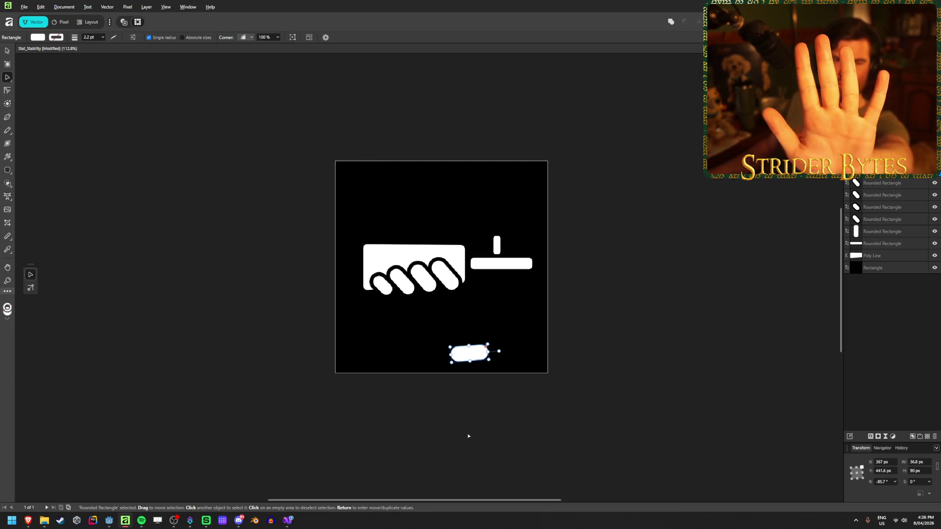
left_click(449, 454)
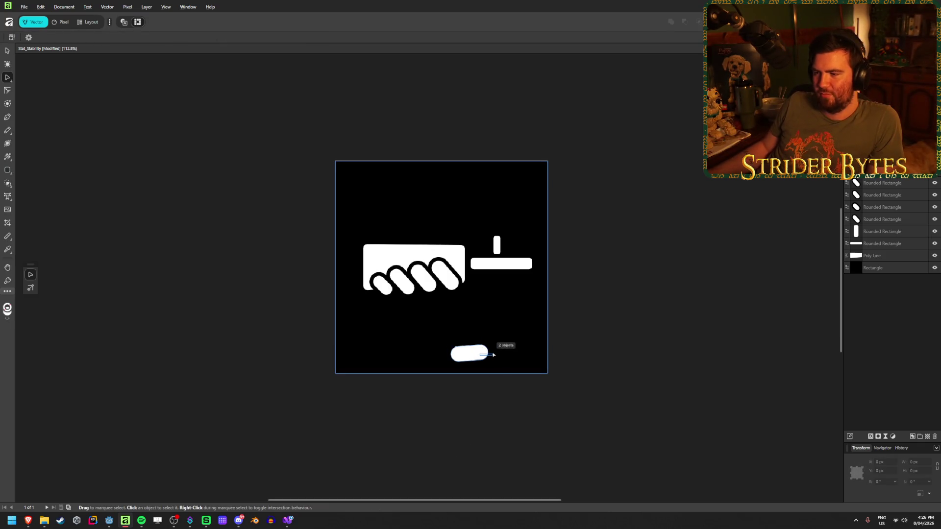
left_click(475, 356)
left_click(471, 358)
left_click_drag(482, 352, 503, 333)
left_click(652, 348)
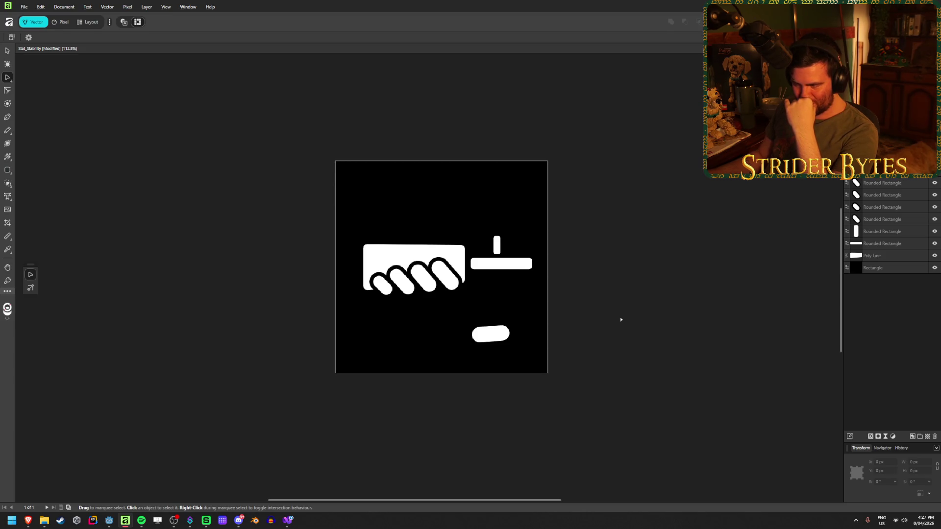
scroll(518, 338, "down", 5, "ctrl")
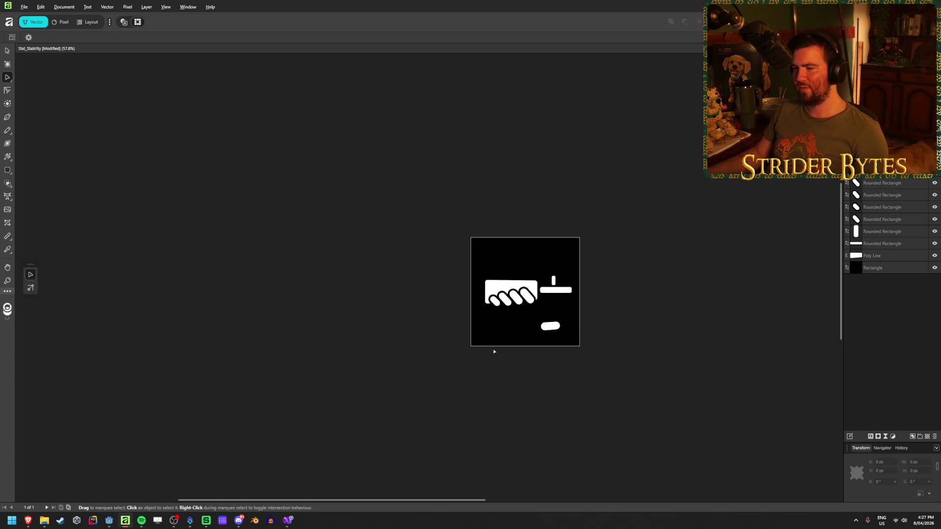
Delete the stray thumb pill, then try moving a finger pill behind the white block and undo it.
scroll(499, 360, "up", 7)
scroll(470, 252, "down", 2)
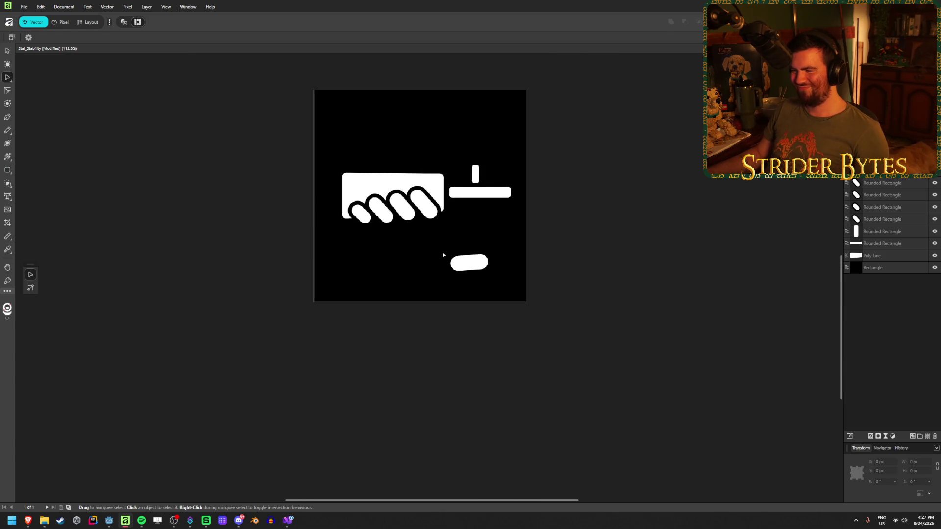
left_click(483, 263)
key("Delete")
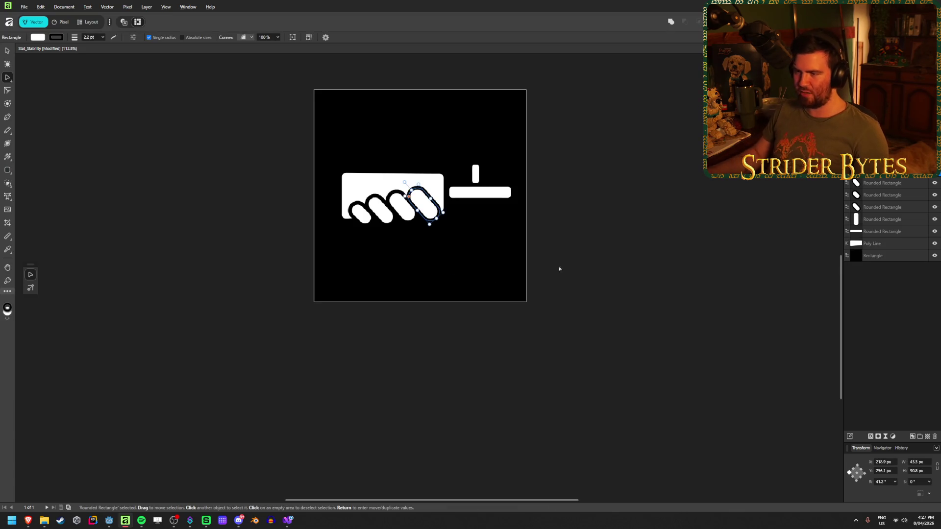
scroll(342, 244, "up", 3)
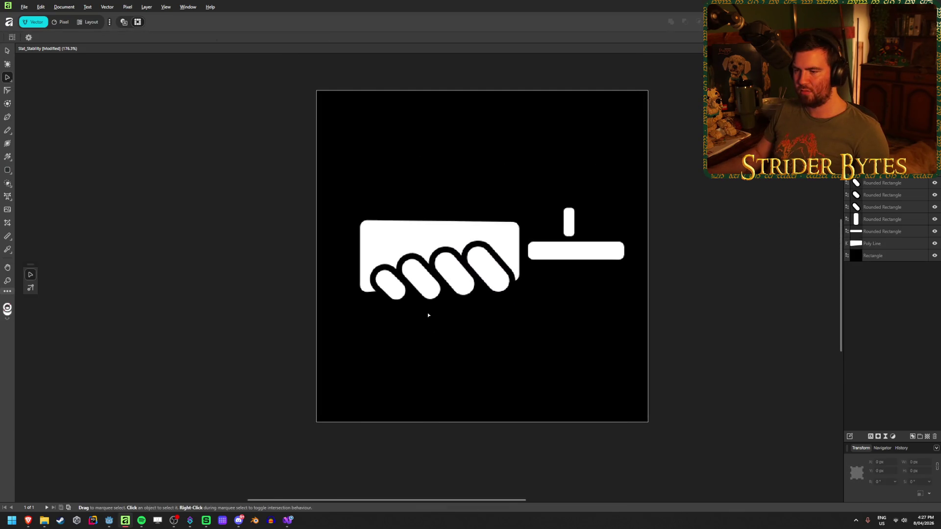
scroll(445, 296, "up", 1)
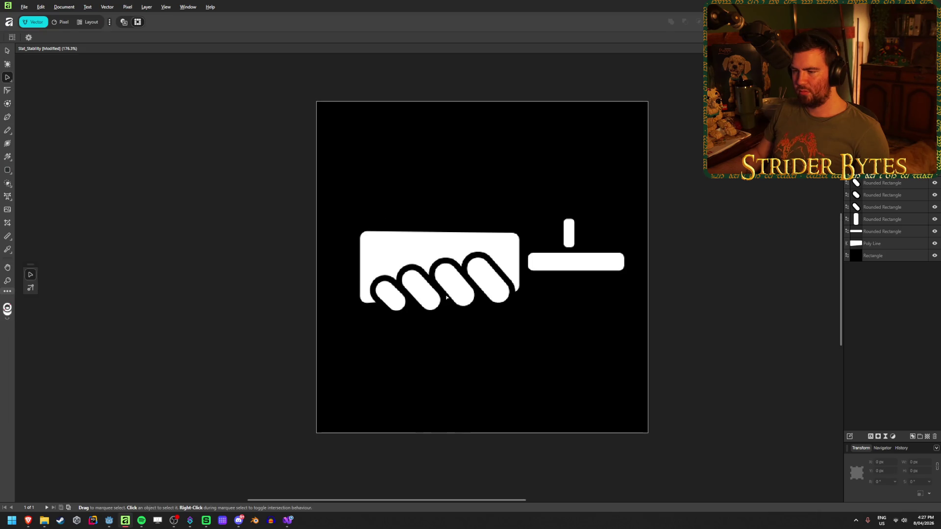
scroll(652, 285, "down", 3)
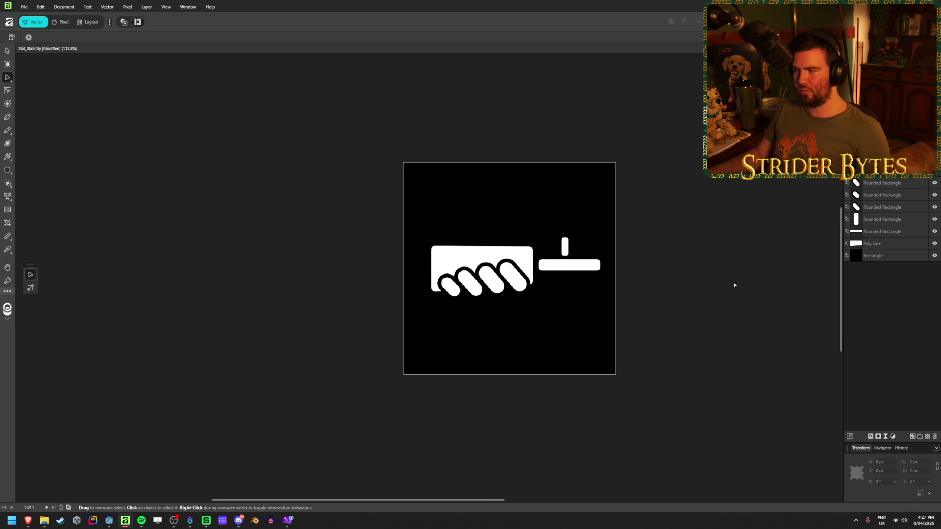
key("ctrl+z")
left_click_drag(882, 195, 886, 251)
left_click(714, 246)
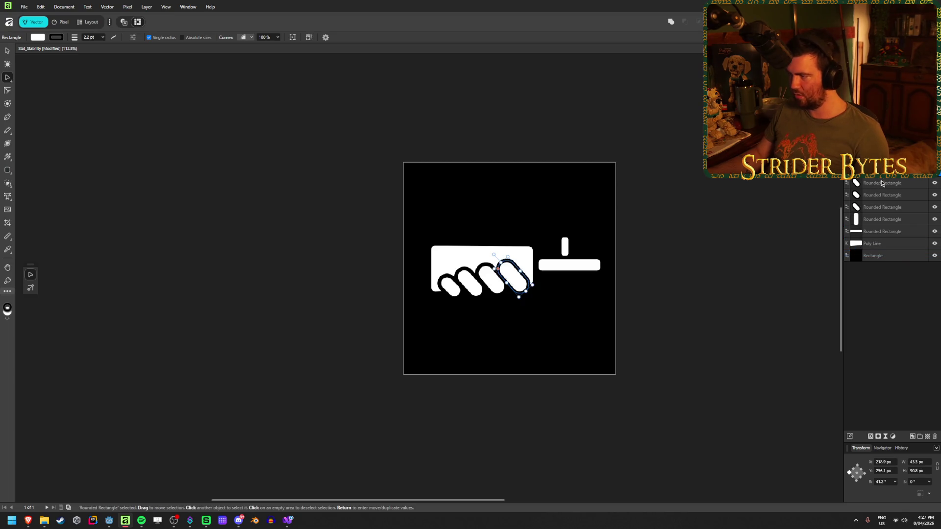
key("ctrl+z")
key("ctrl+z")
Move the new pill's layer below the white block and drag the pill onto the hand.
left_click_drag(882, 171, 882, 256)
left_click_drag(565, 341, 454, 295)
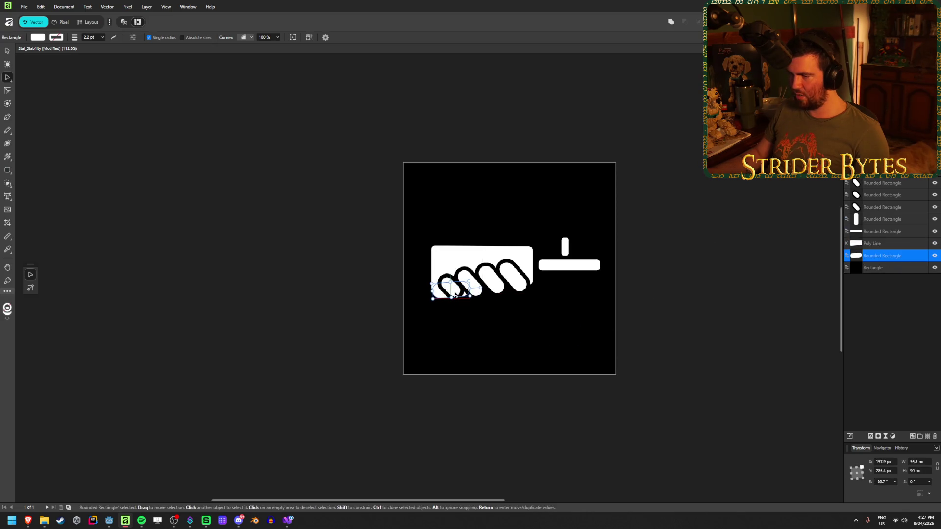
left_click(730, 272)
scroll(440, 324, "up", 5)
scroll(551, 243, "up", 2)
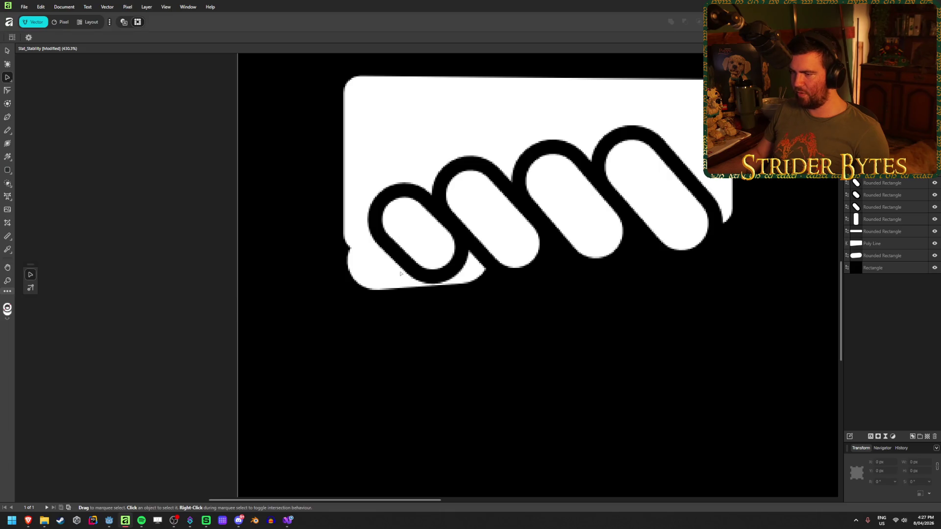
scroll(402, 273, "down", 4)
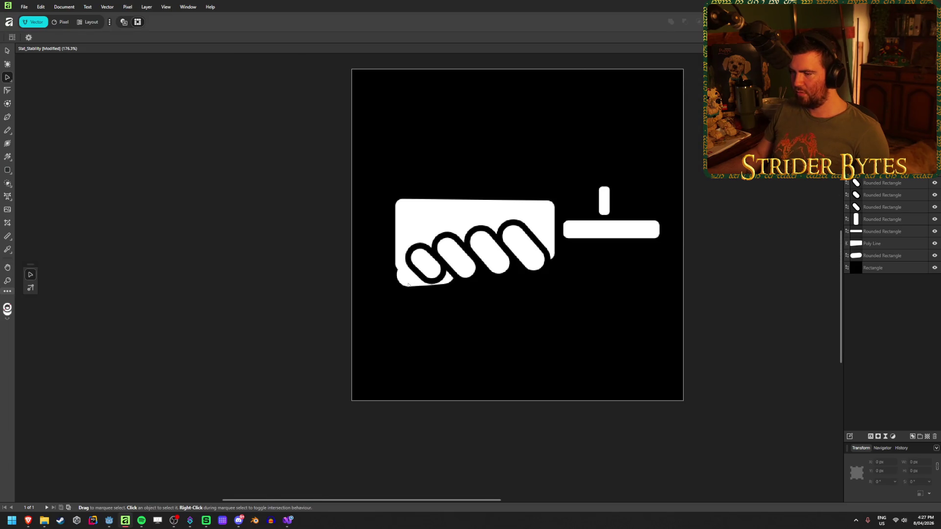
Widen, rotate and resize the pill into a near-round shape tilted 14.5° under the fist's left end.
left_click(408, 285)
left_click_drag(438, 286, 438, 297)
mouse_move(488, 274)
left_mouse_down()
mouse_move(390, 210)
mouse_move(439, 282)
mouse_move(427, 313)
mouse_move(434, 307)
mouse_move(393, 329)
left_mouse_up()
mouse_move(466, 305)
left_mouse_down()
mouse_move(482, 372)
mouse_move(516, 412)
mouse_move(458, 371)
mouse_move(496, 391)
mouse_move(461, 389)
mouse_move(461, 373)
left_mouse_up()
mouse_move(406, 354)
left_mouse_down()
mouse_move(397, 302)
mouse_move(412, 293)
left_mouse_up()
left_click_drag(417, 239, 427, 253)
left_click_drag(447, 301, 434, 287)
left_click_drag(432, 225, 417, 226)
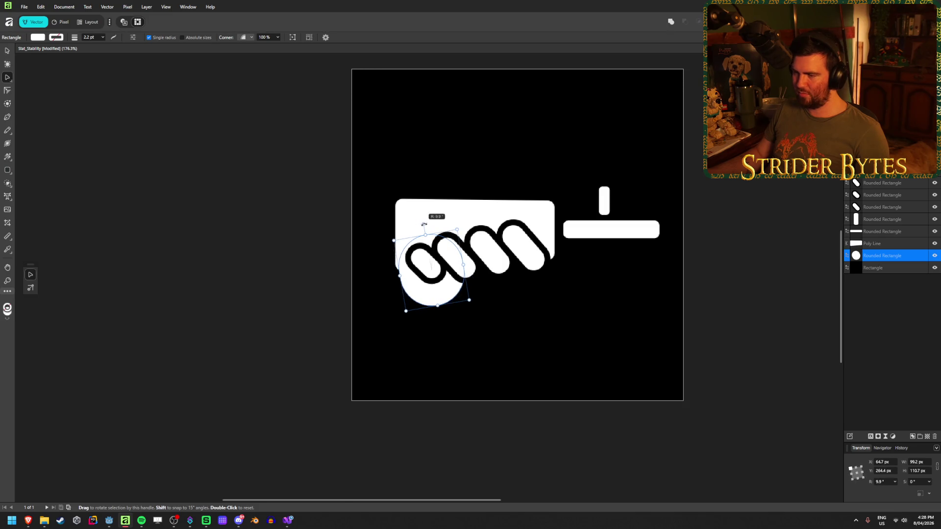
left_click_drag(395, 278, 384, 277)
left_click(256, 250)
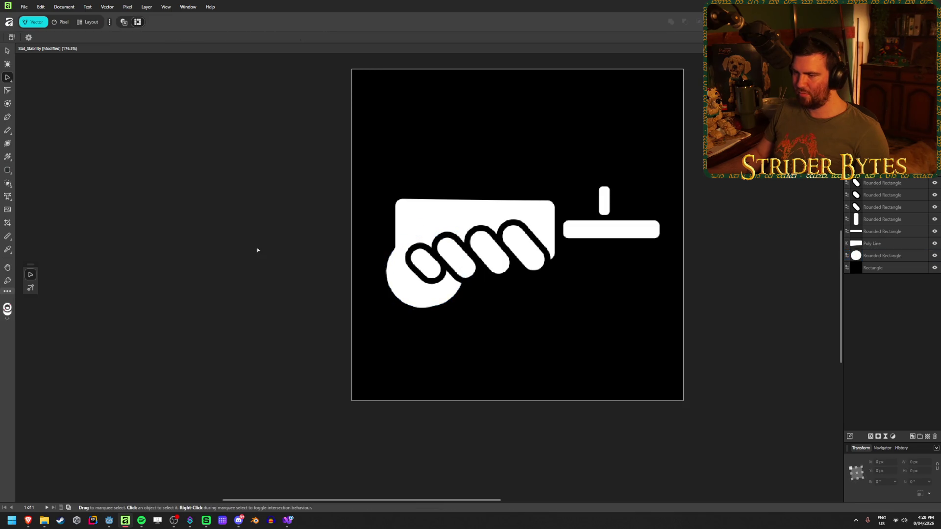
Delete the round palm shape.
scroll(571, 356, "down", 5)
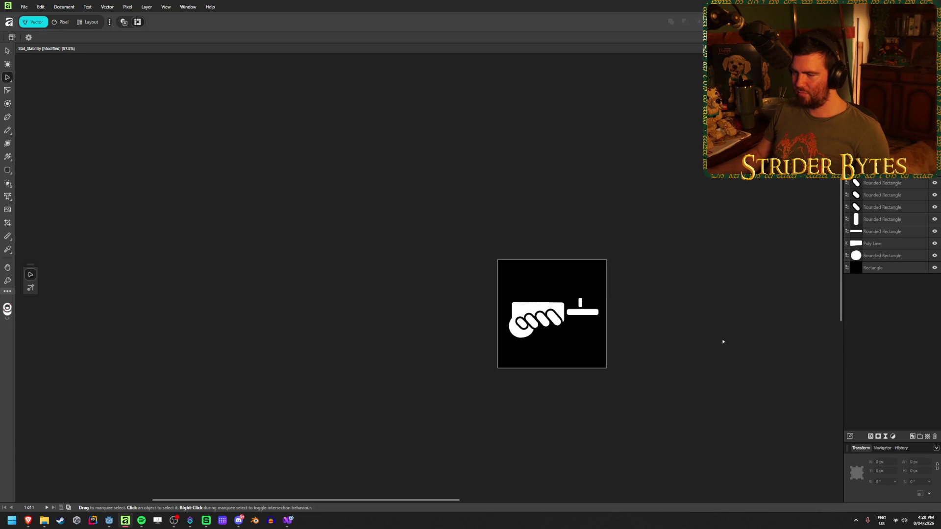
scroll(663, 322, "up", 5)
scroll(215, 351, "up", 3)
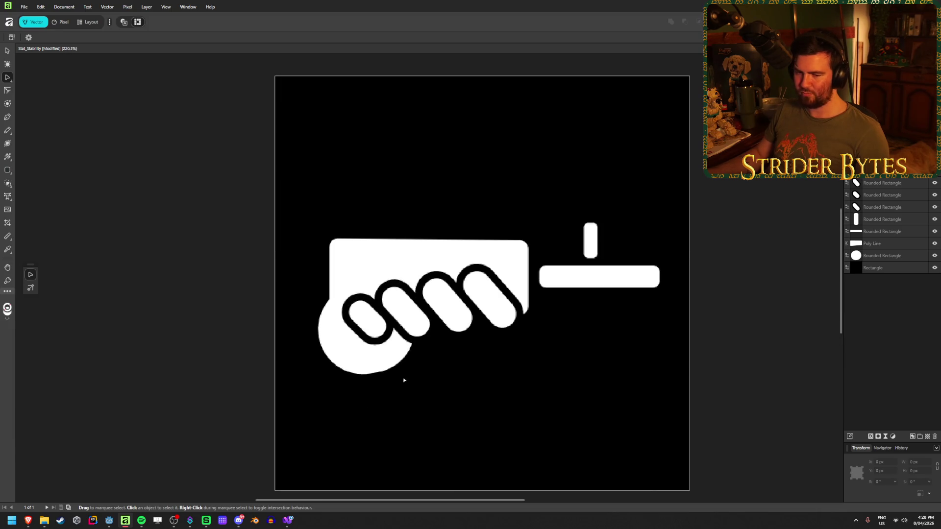
left_click(385, 364)
key("Delete")
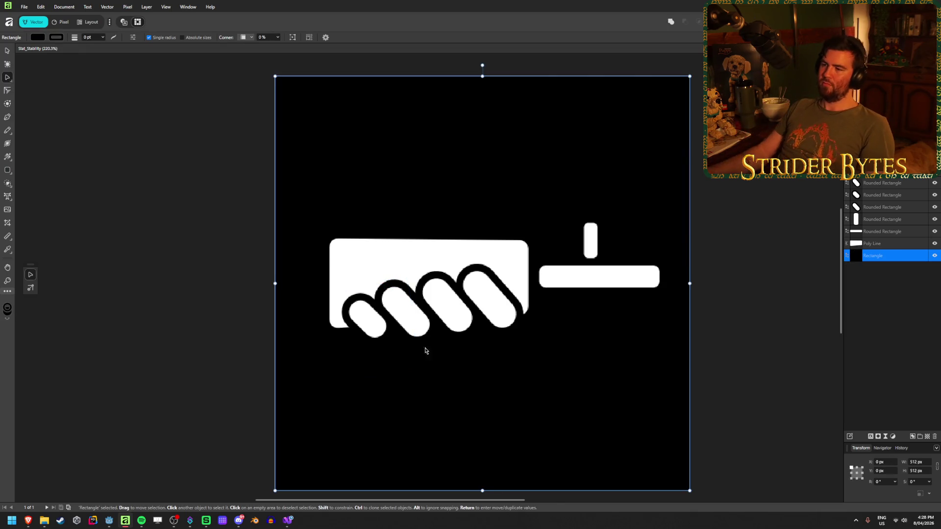
left_click(762, 285)
scroll(725, 277, "down", 5)
scroll(391, 270, "down", 2)
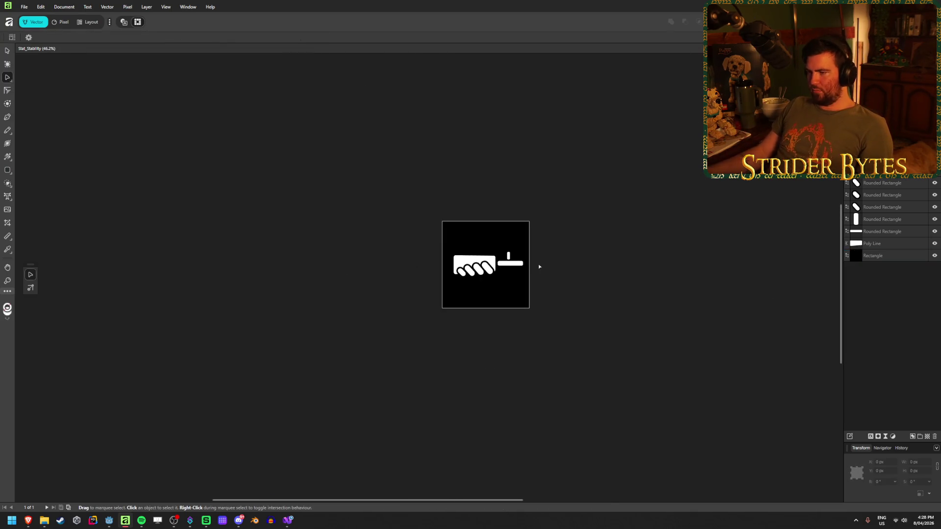
scroll(539, 274, "up", 6)
Select all four finger pills and nudge them one step to the left.
left_click(540, 295)
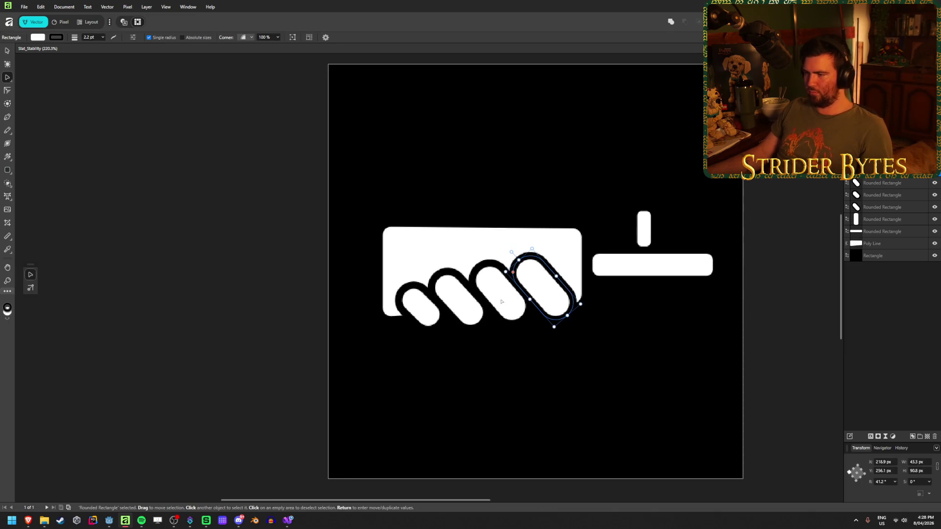
left_click(500, 291, "shift")
left_click(458, 299, "shift")
left_click(421, 307, "shift")
key("Left")
key("Left")
key("Left")
left_click(797, 285)
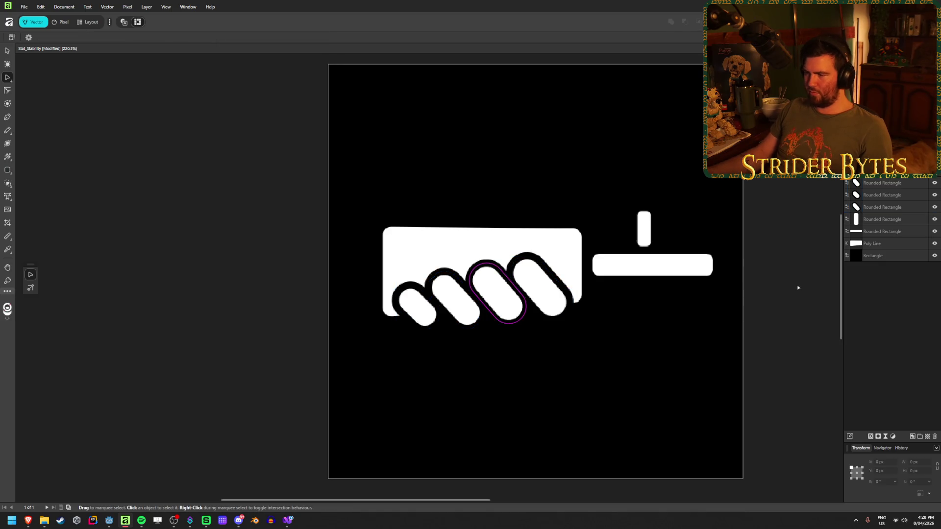
scroll(228, 344, "down", 5)
scroll(396, 353, "down", 2)
scroll(528, 356, "down", 2)
scroll(529, 355, "up", 3)
scroll(180, 340, "up", 3)
scroll(216, 342, "up", 1)
scroll(216, 342, "down", 1)
scroll(455, 363, "up", 1)
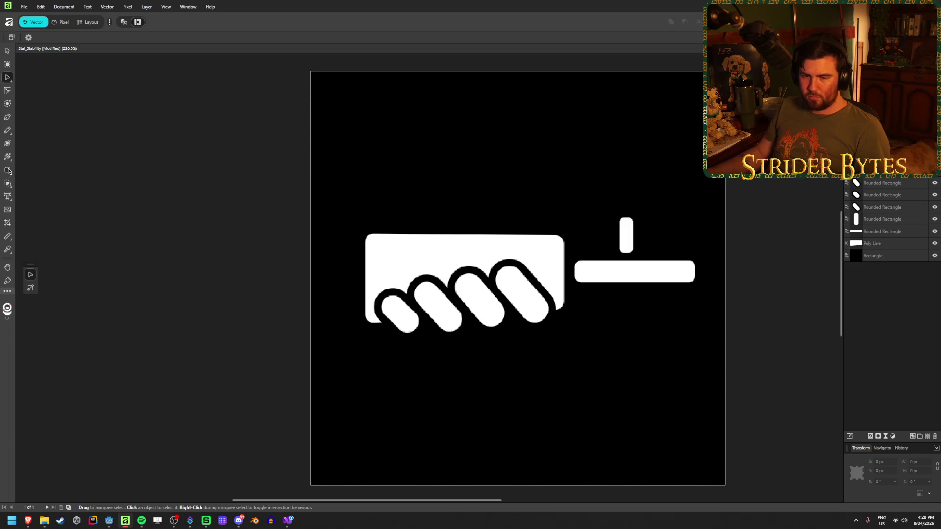
scroll(240, 354, "down", 5)
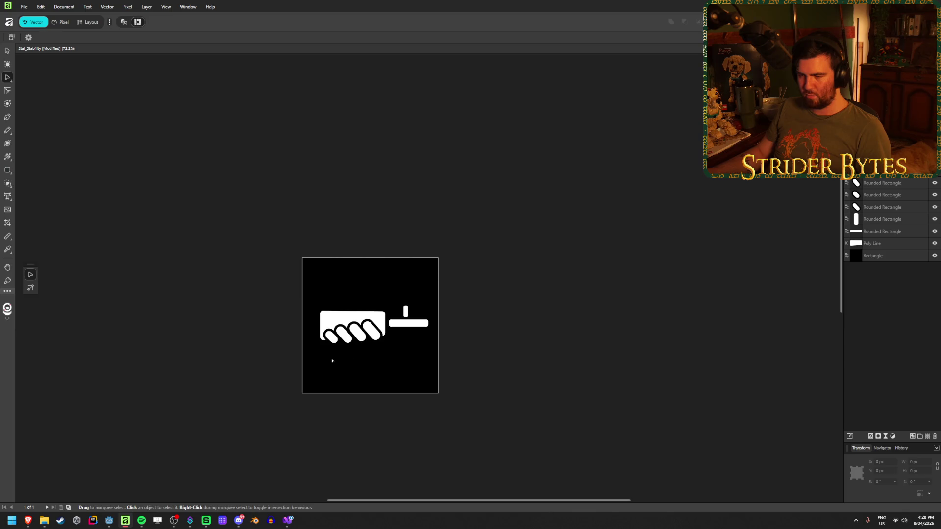
scroll(333, 361, "up", 6)
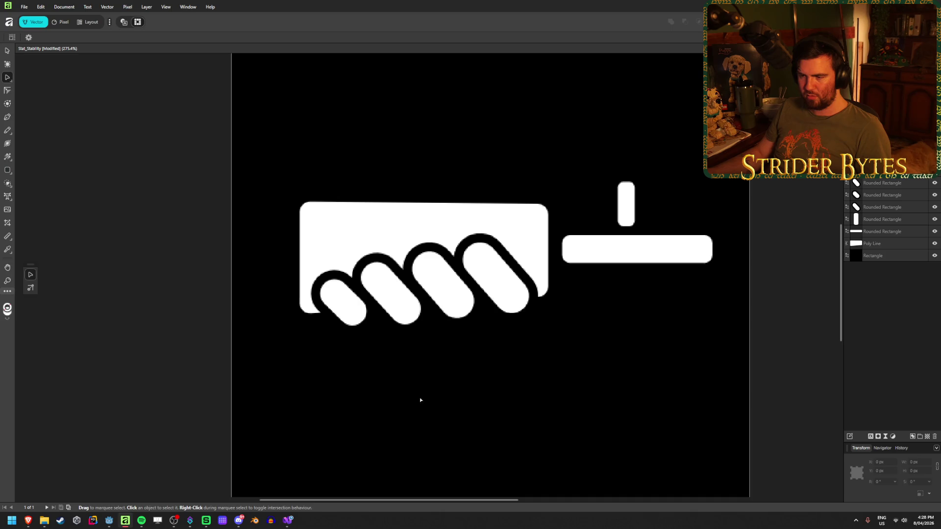
left_click(8, 170)
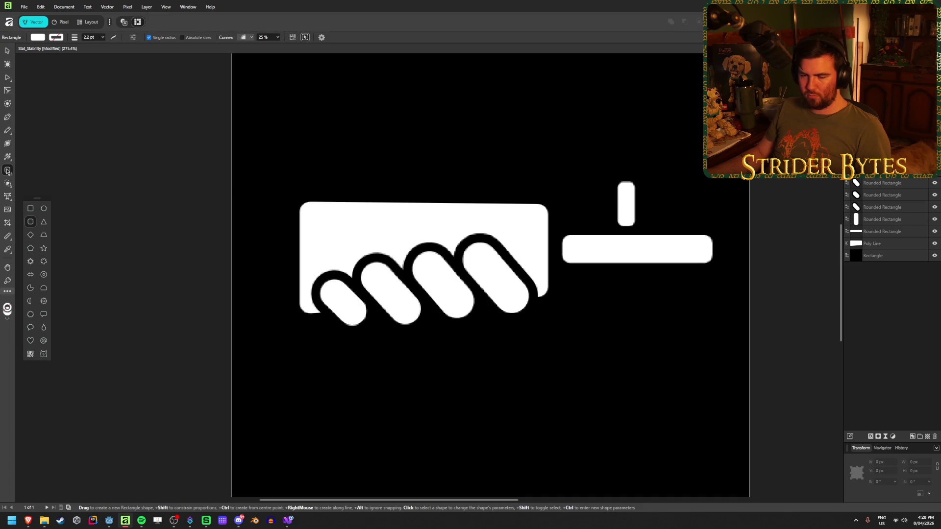
Draw a white segment shape below the hand with Lower line set to 50%, making a half-disc.
left_click(44, 289)
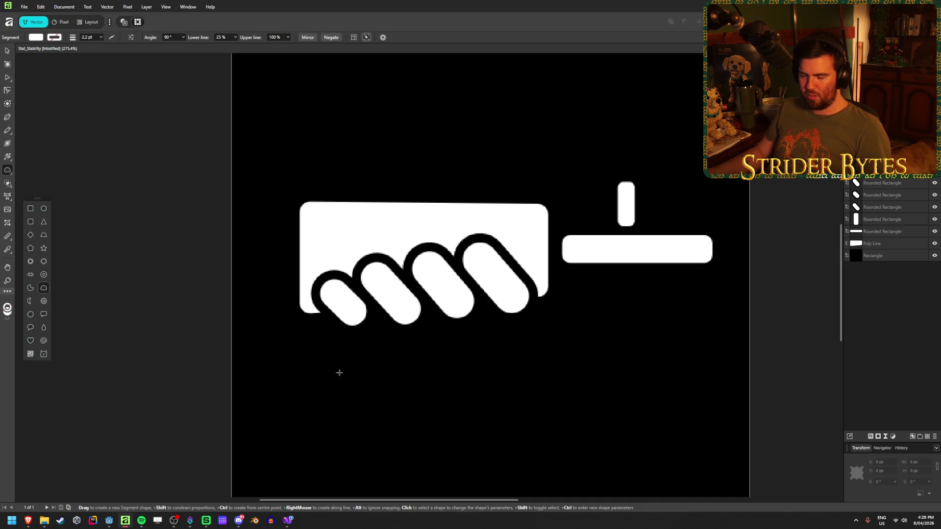
mouse_move(316, 347)
left_mouse_down()
mouse_move(473, 447)
mouse_move(463, 475)
left_mouse_up()
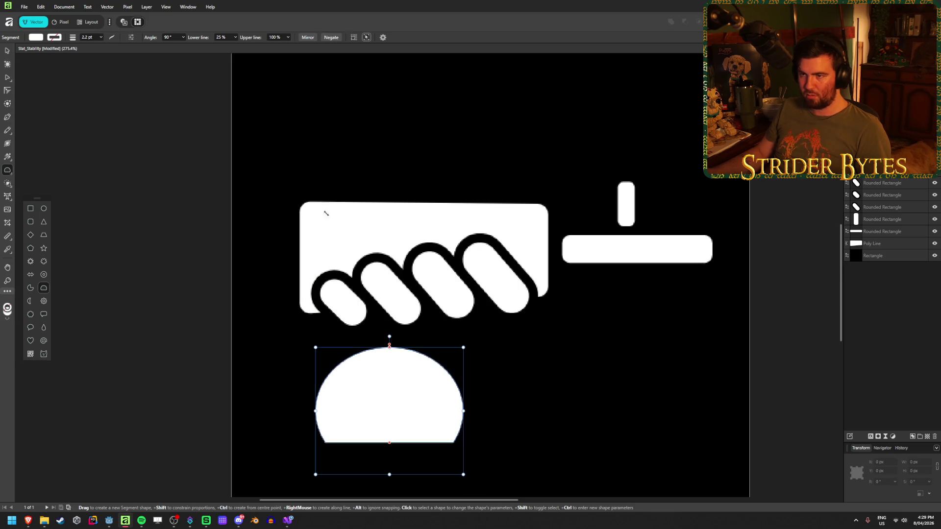
left_click(225, 38)
type("50")
key("Return")
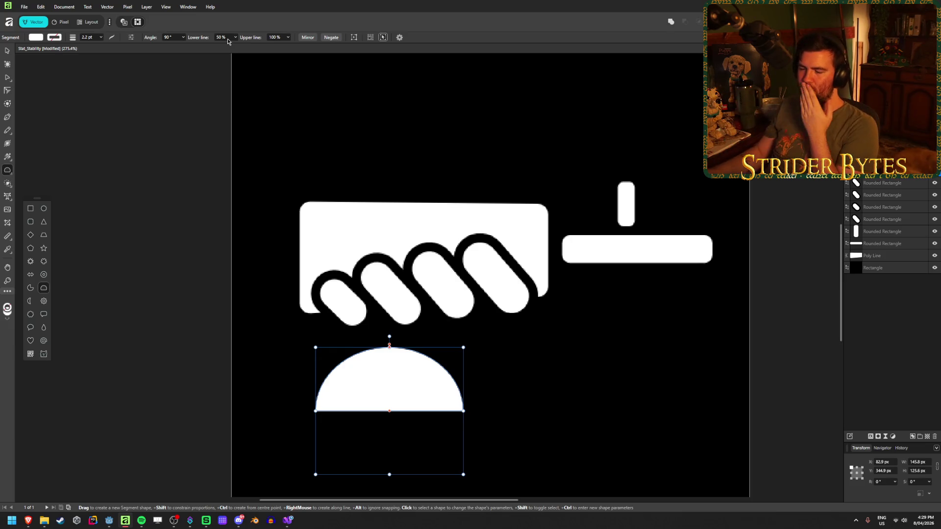
Rotate the half-disc 180° so its flat side faces up, keeping the upper cut at 100%.
mouse_move(389, 336)
left_mouse_down()
mouse_move(502, 342)
mouse_move(510, 414)
mouse_move(431, 495)
mouse_move(390, 506)
mouse_move(392, 492)
mouse_move(407, 496)
left_mouse_up()
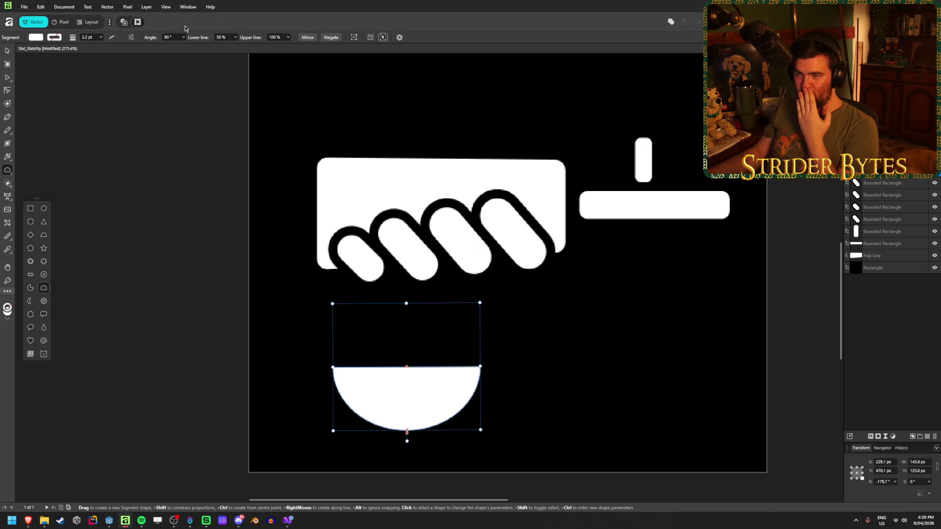
left_click(133, 36)
left_click(132, 38)
left_click(288, 38)
mouse_move(288, 45)
left_mouse_down()
mouse_move(271, 45)
mouse_move(300, 51)
left_mouse_up()
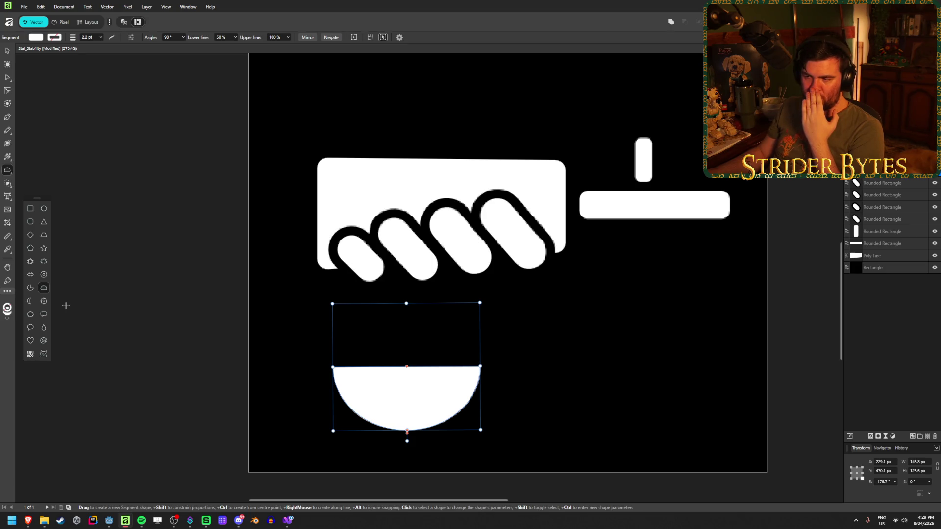
left_click(7, 51)
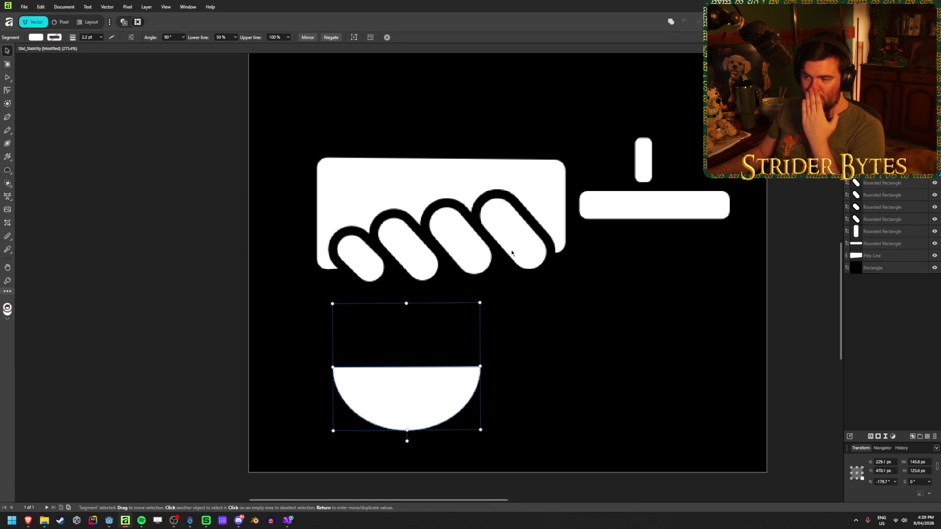
Raise and lengthen the second finger pill and stretch the third finger taller.
left_click(410, 264)
left_click_drag(410, 263, 409, 260)
left_click(461, 244)
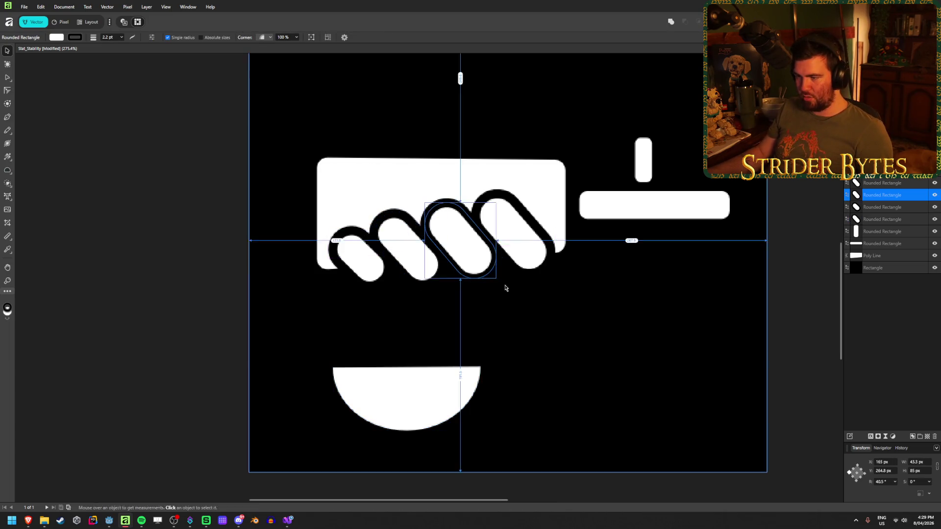
left_click_drag(485, 268, 500, 284)
left_click(418, 267)
left_click_drag(427, 290, 433, 298)
Zoom in and check the finger pills' positions against the black background square.
left_click(682, 326)
left_click(225, 308)
scroll(196, 309, "down", 2)
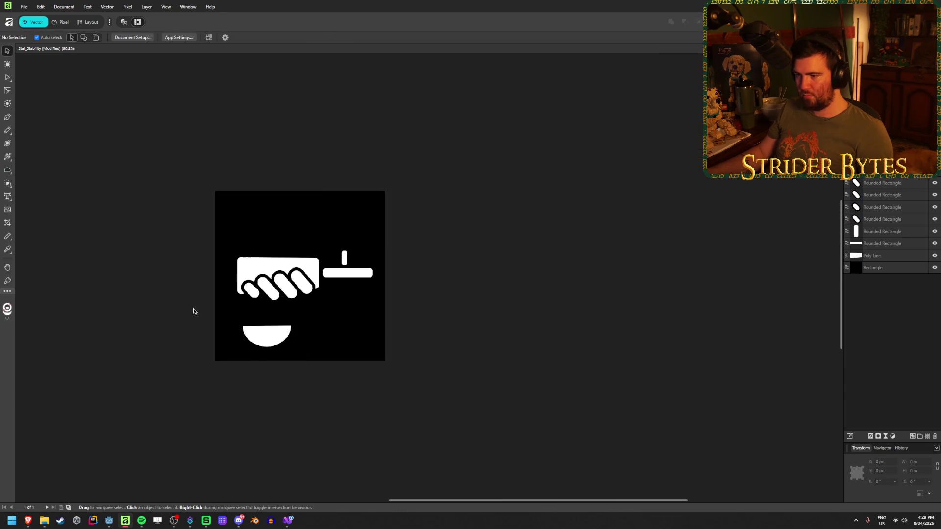
scroll(554, 299, "down", 1)
scroll(343, 291, "up", 1)
scroll(342, 294, "up", 1)
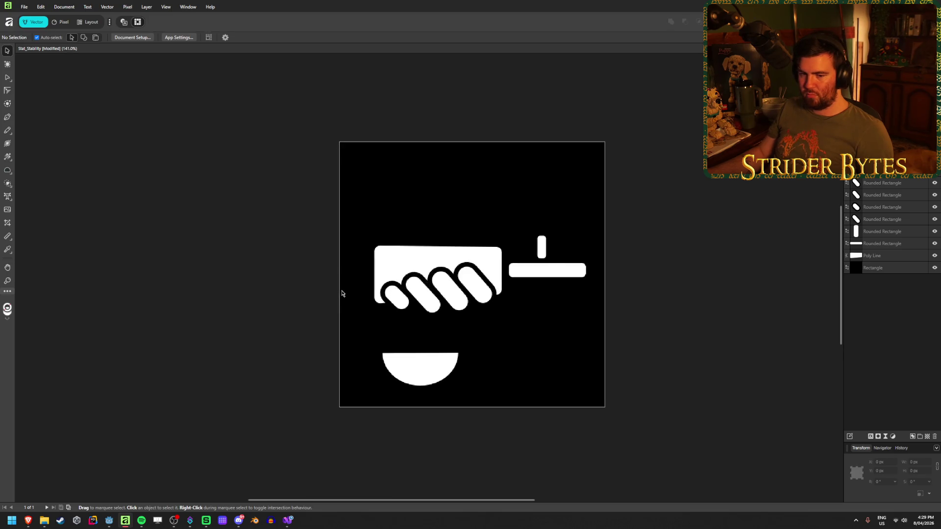
scroll(468, 283, "up", 1)
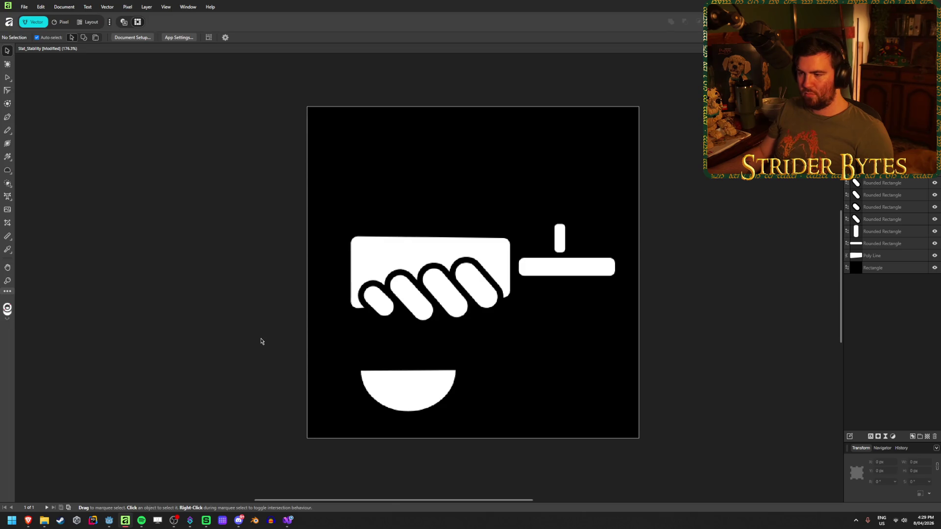
key("alt+bracketright")
key("alt+bracketright")
key("alt+bracketright")
key("alt+bracketright")
key("alt+bracketright")
left_click(238, 337)
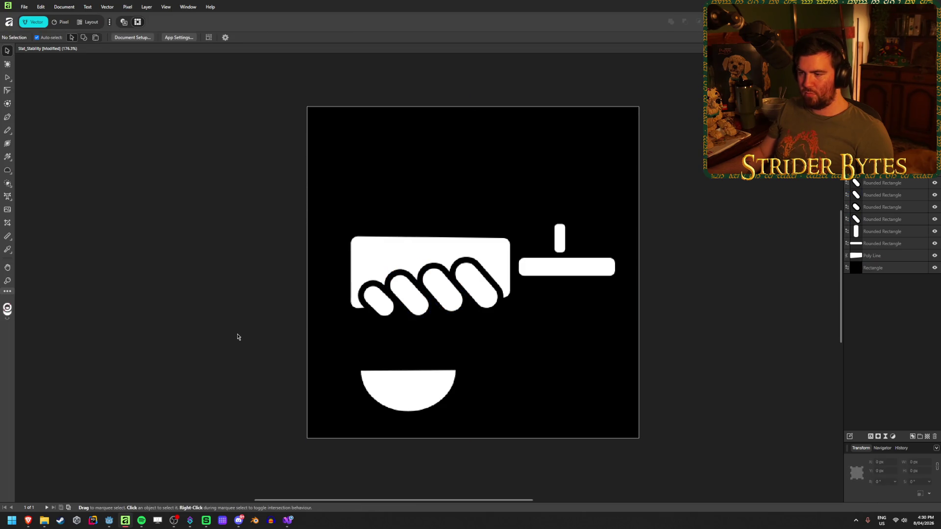
scroll(504, 323, "up", 3, "ctrl")
scroll(227, 284, "down", 3, "ctrl")
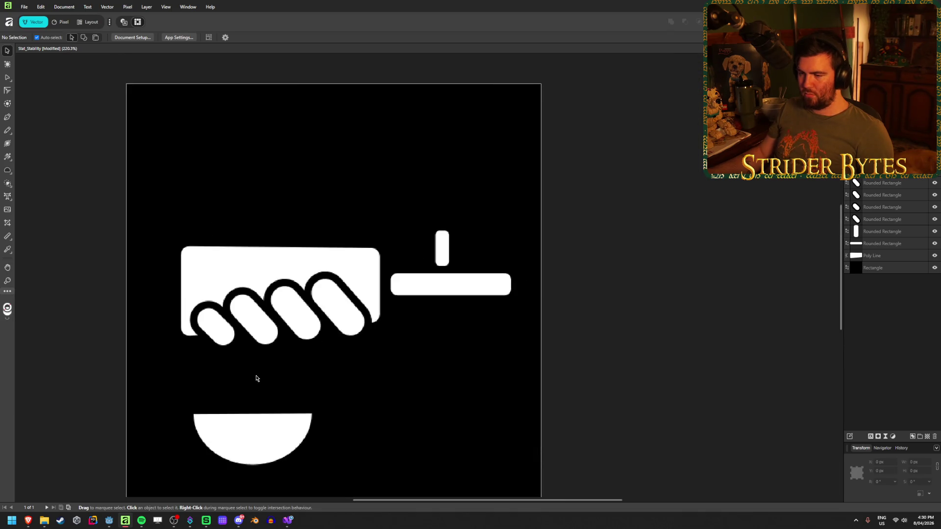
scroll(257, 378, "up", 1, "ctrl")
Shorten the second finger pill from its top after inspecting the knuckle pills.
left_click(310, 338)
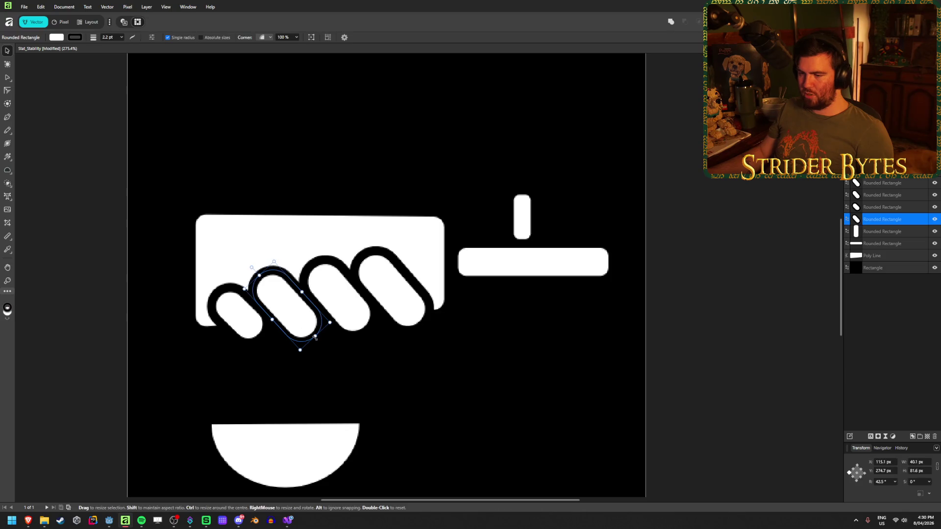
left_click(345, 324)
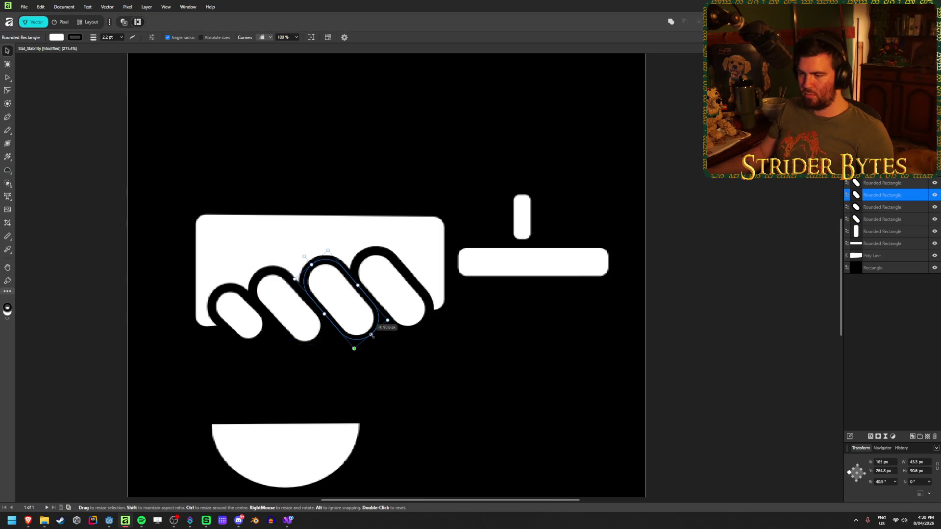
left_click(101, 327)
scroll(249, 356, "down", 4, "ctrl")
scroll(391, 362, "down", 2, "ctrl")
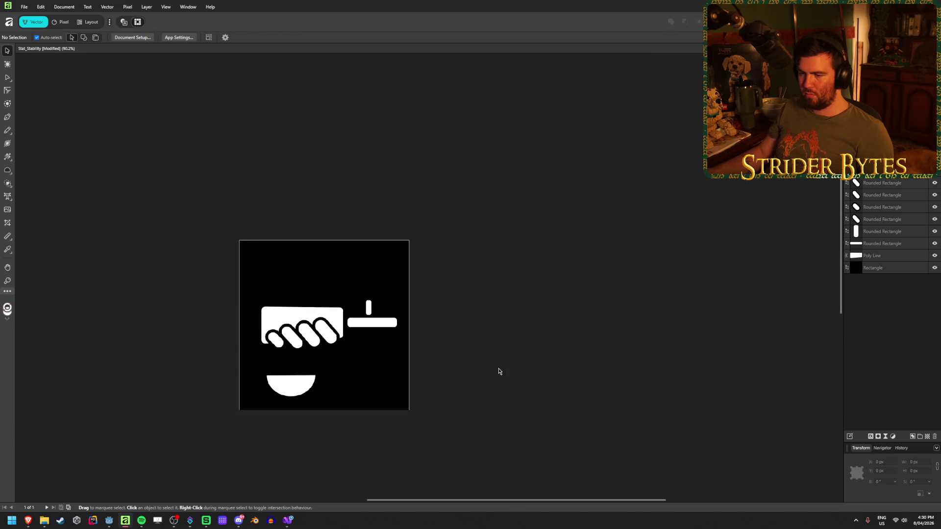
scroll(250, 336, "up", 4, "ctrl")
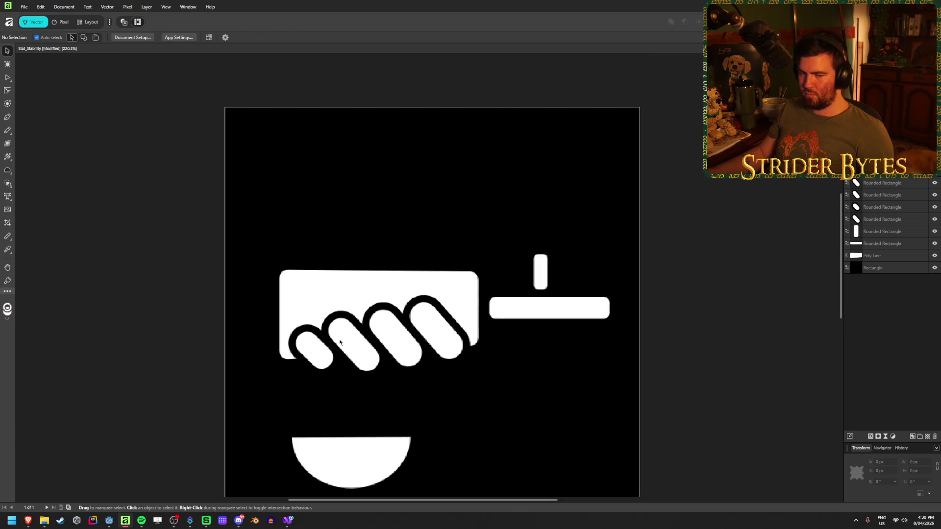
scroll(340, 342, "up", 1, "ctrl")
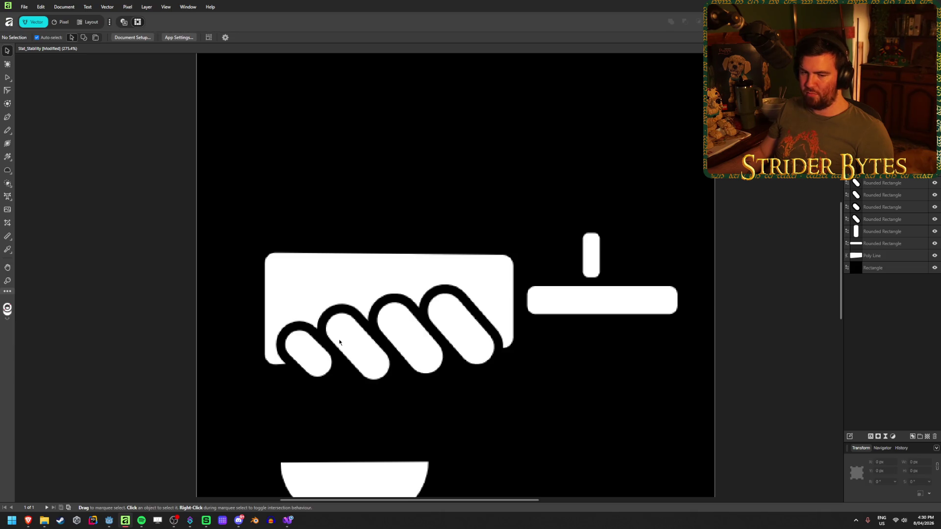
left_click(364, 351)
left_click_drag(325, 310, 333, 319)
left_click(406, 320)
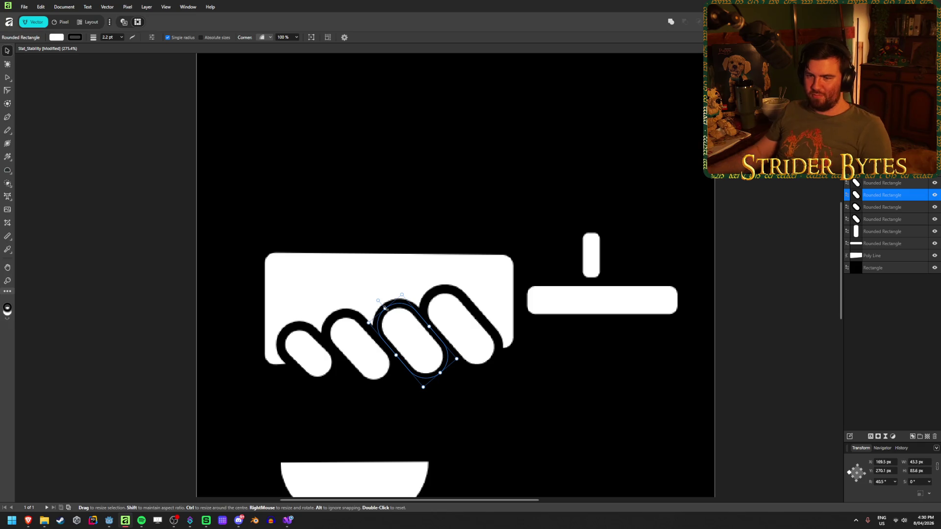
left_click(167, 306)
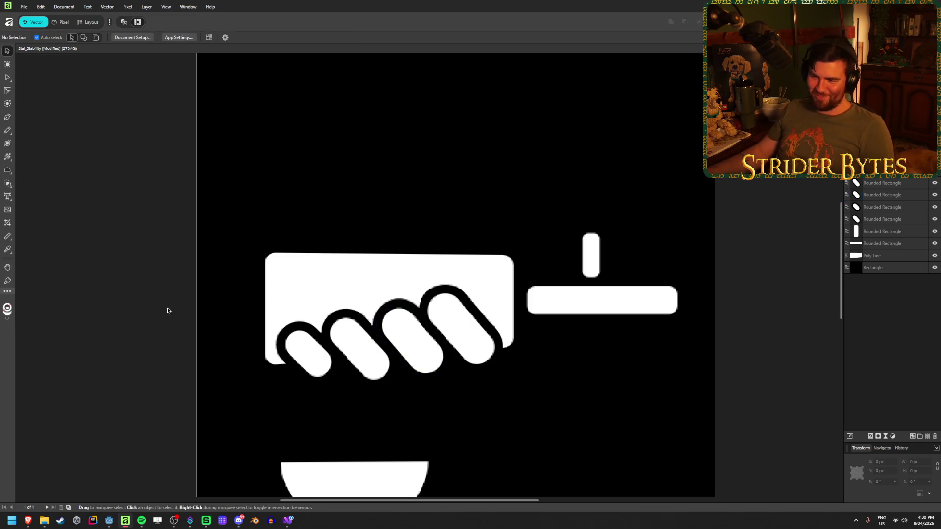
Resize the rightmost finger pill and zoom out to review the fist.
scroll(166, 311, "down", 3)
scroll(487, 358, "down", 1)
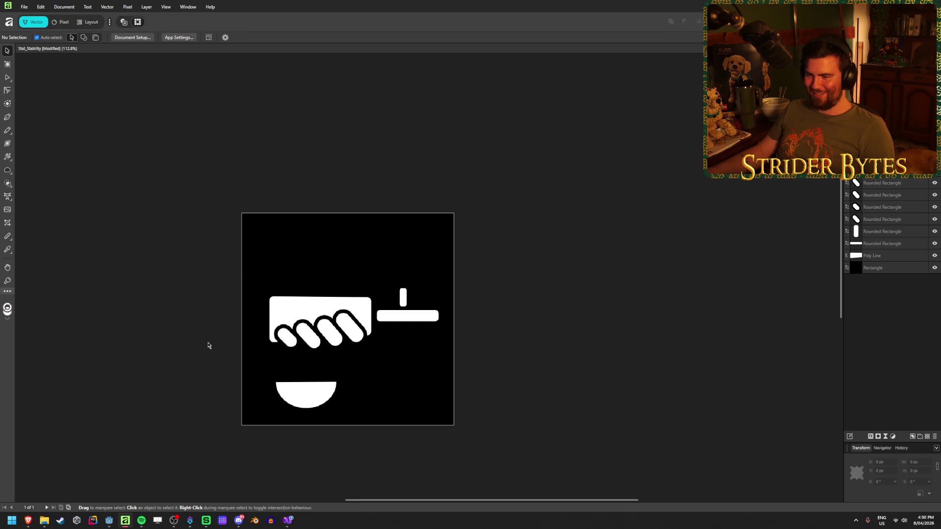
scroll(310, 353, "up", 6)
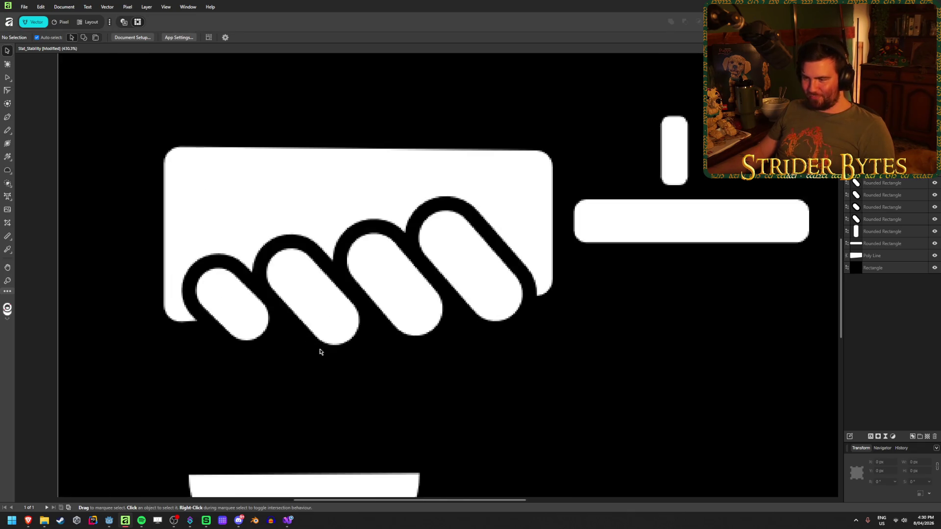
left_click(484, 296)
left_click_drag(512, 313, 506, 311)
left_click(618, 393)
scroll(412, 414, "down", 5)
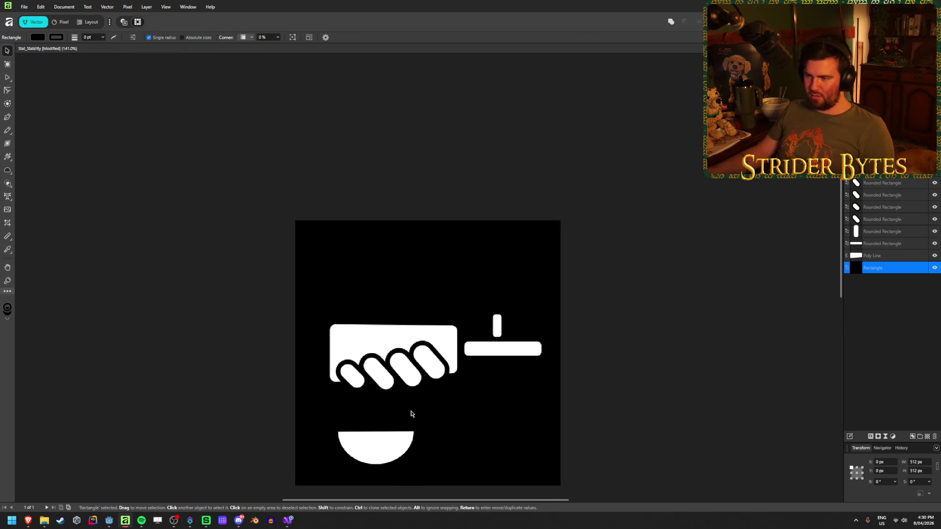
scroll(561, 410, "down", 2)
scroll(558, 409, "up", 4)
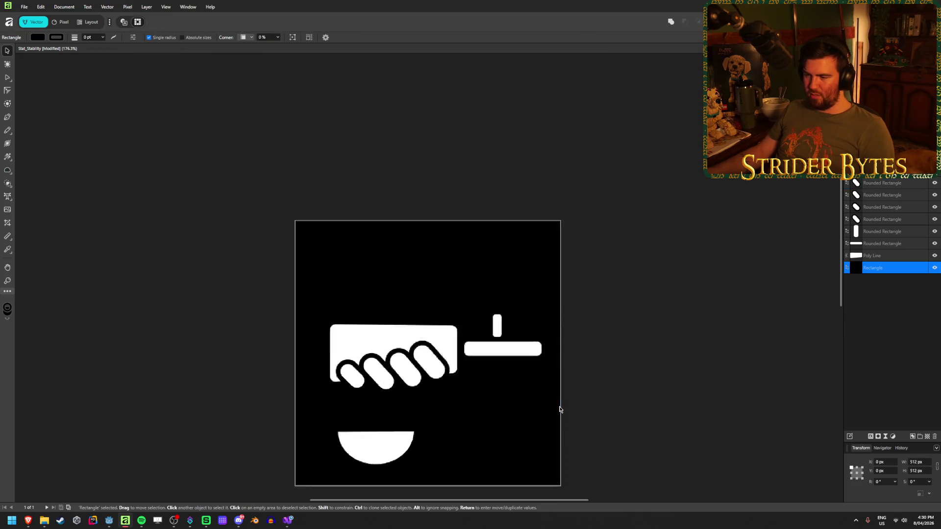
scroll(385, 421, "down", 1)
scroll(412, 409, "left", 2)
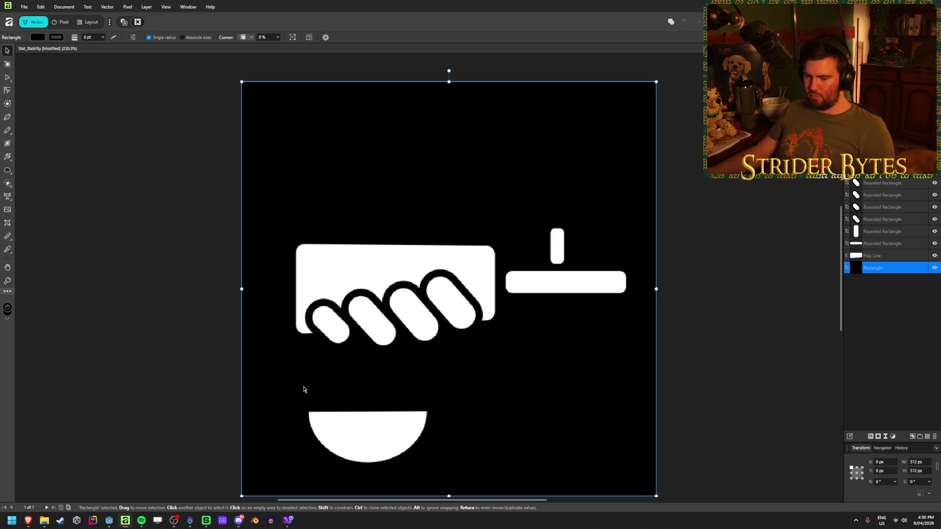
Delete the half-circle and draw a rounded rectangle bar below the hand.
mouse_move(393, 439)
left_mouse_down()
mouse_move(405, 422)
mouse_move(381, 396)
left_mouse_up()
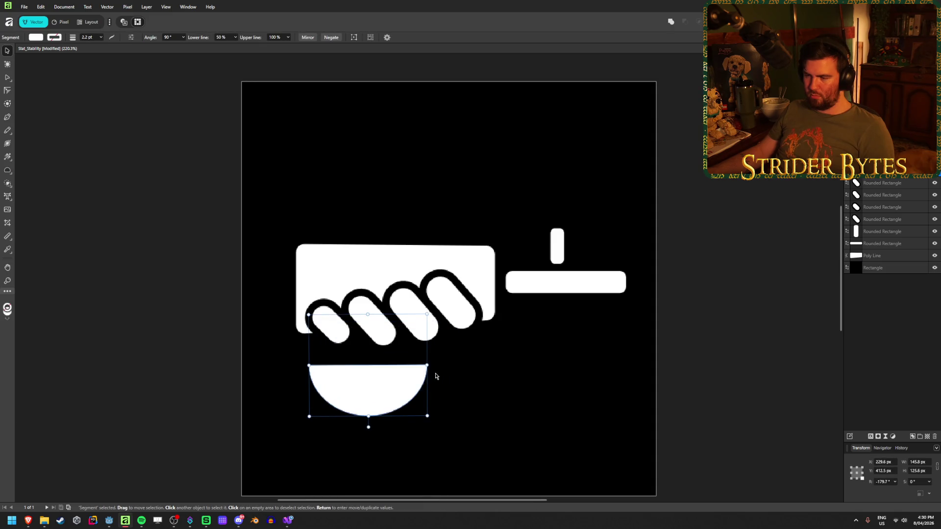
left_click_drag(427, 365, 482, 366)
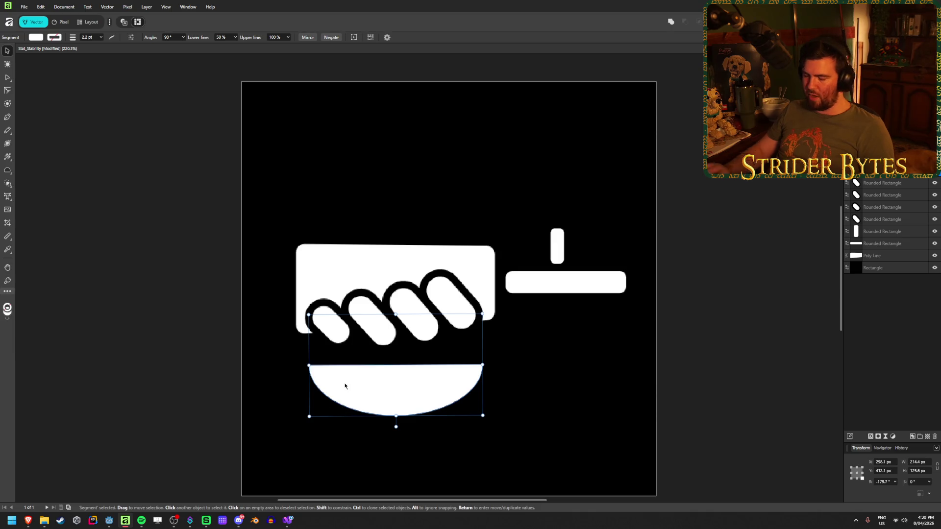
key("Delete")
left_click(7, 171)
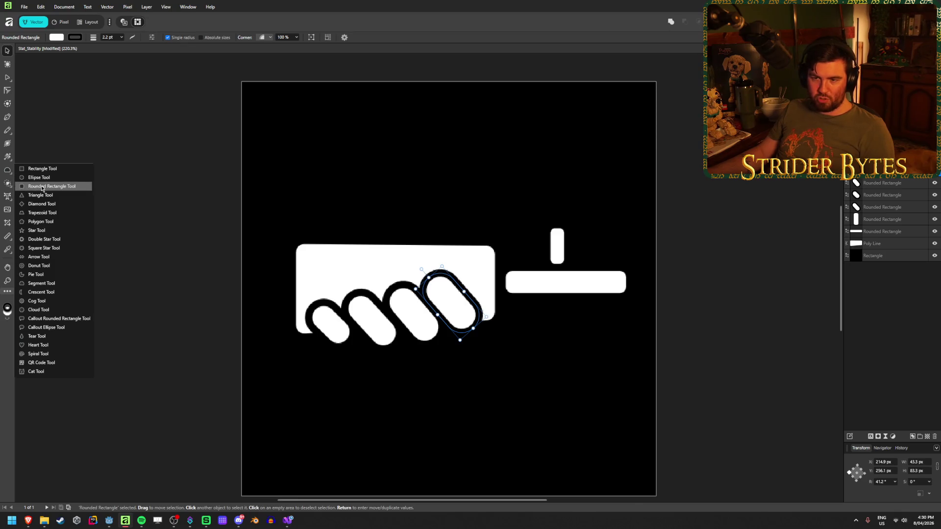
left_click(42, 187)
mouse_move(305, 350)
left_mouse_down()
mouse_move(307, 359)
mouse_move(500, 407)
mouse_move(495, 413)
left_mouse_up()
Uncheck Single radius, set TL, TR and BL corners to None, and enlarge the bottom-right rounding.
left_click(247, 38)
left_click(246, 38)
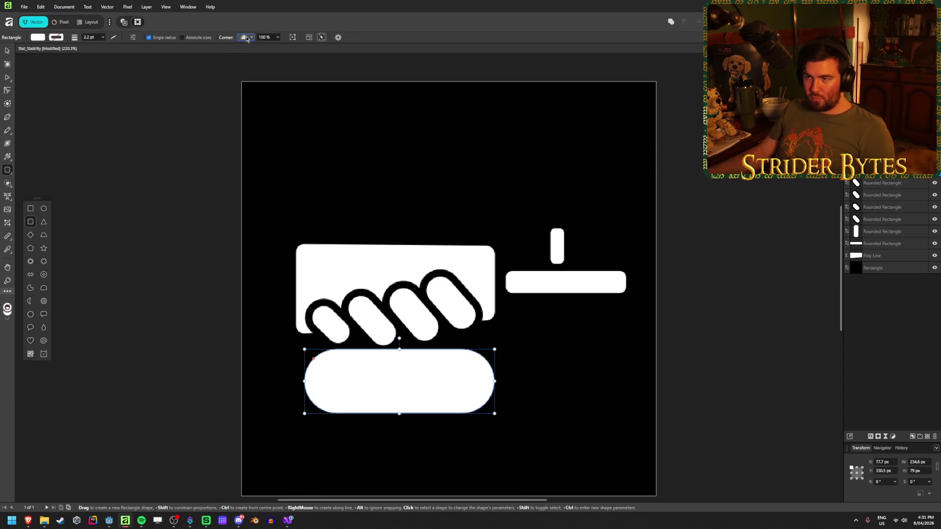
left_click(166, 38)
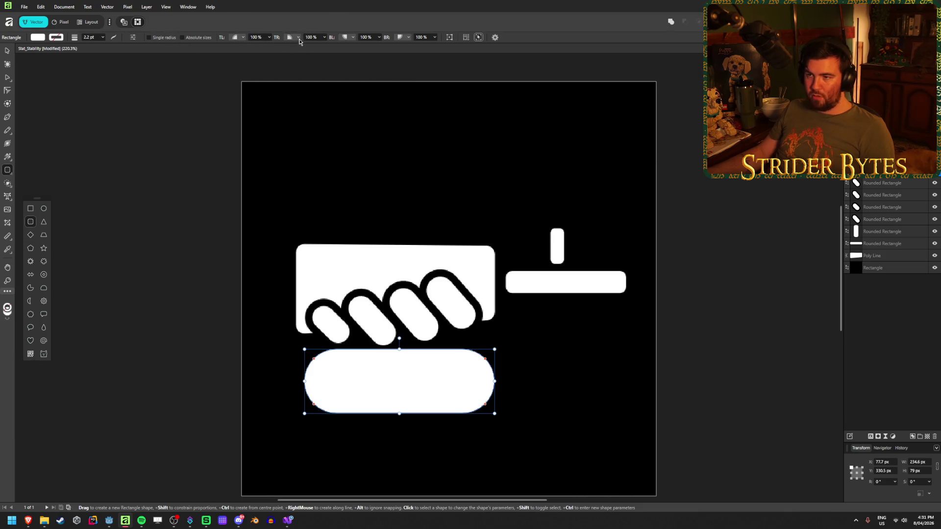
left_click(353, 37)
left_click(349, 53)
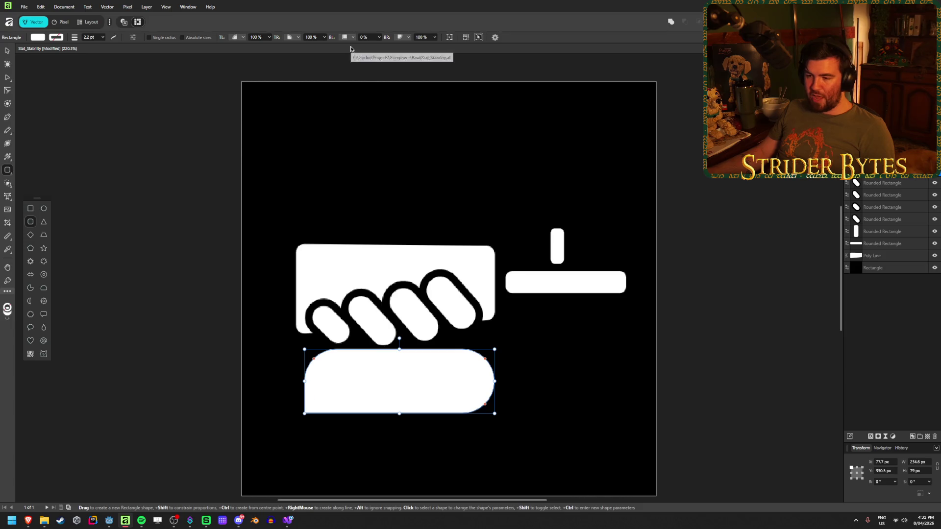
left_click(240, 37)
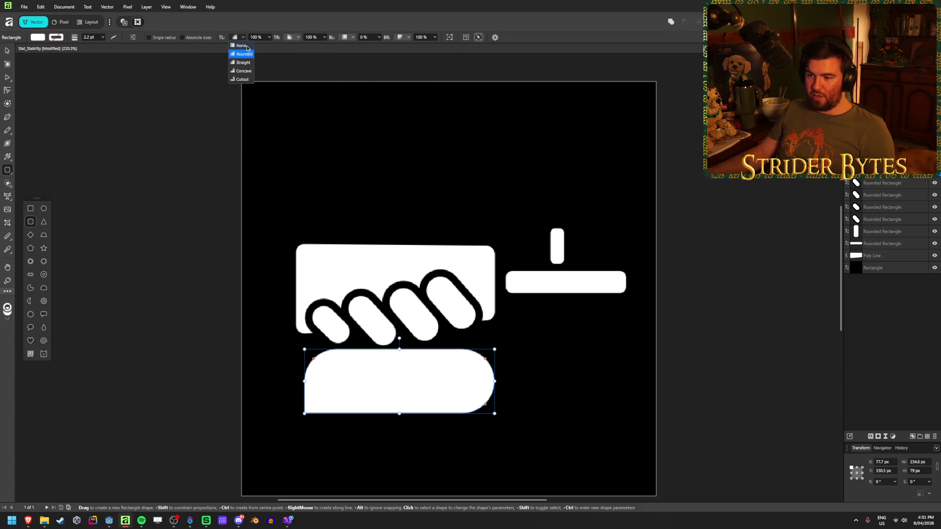
left_click(247, 48)
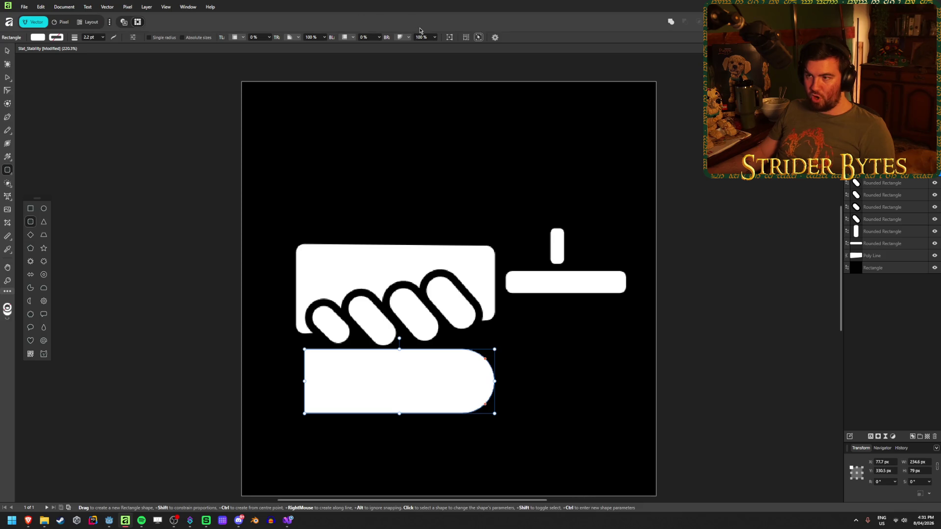
left_click(298, 38)
left_click(301, 48)
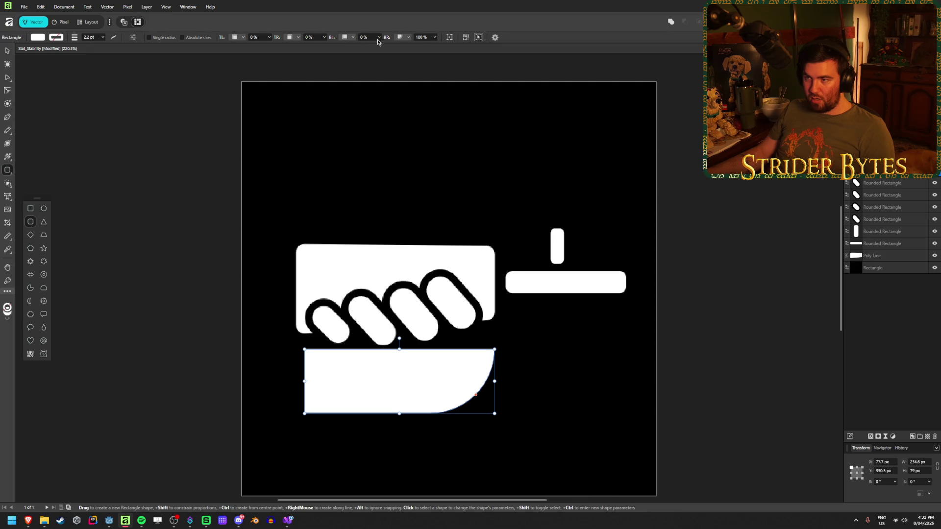
left_click(436, 38)
mouse_move(436, 45)
left_mouse_down()
mouse_move(360, 57)
mouse_move(481, 57)
left_mouse_up()
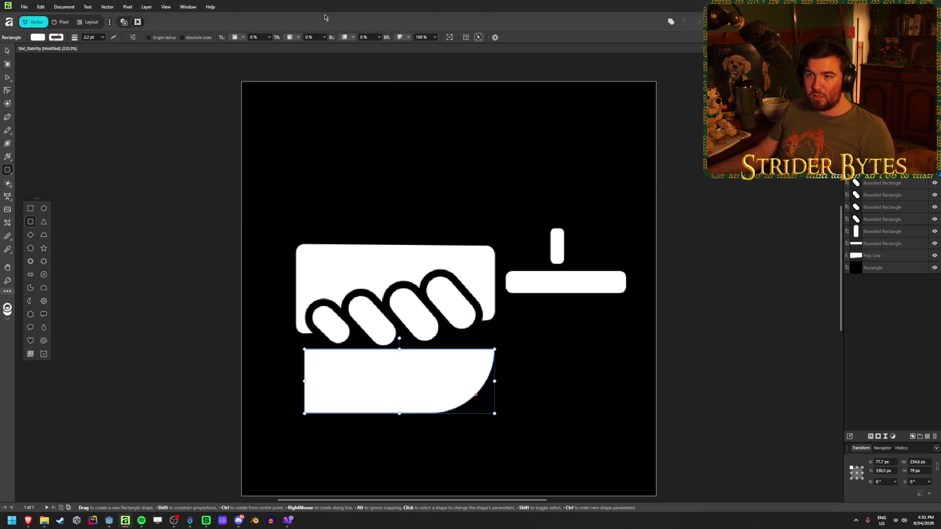
left_click(7, 51)
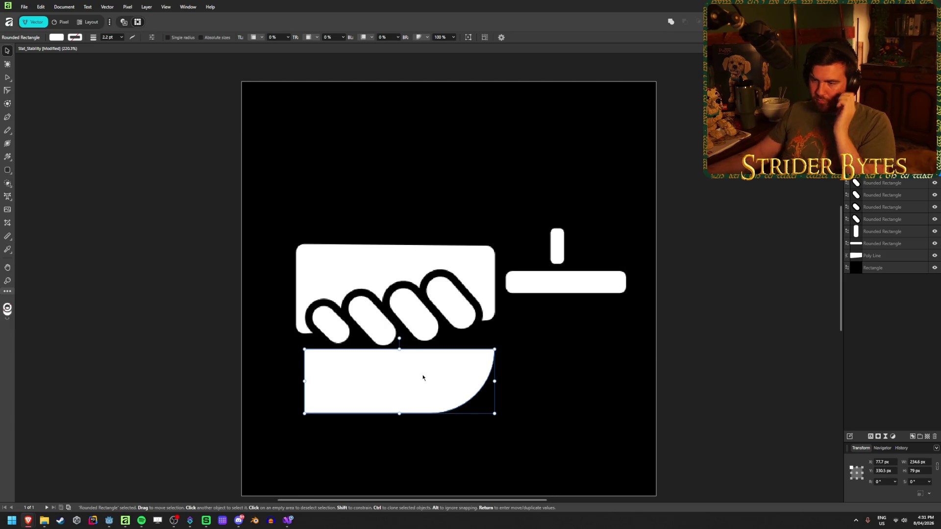
Shrink the bar to 46.2 px tall, widen it to about 242 px, and align it under the block.
mouse_move(412, 385)
left_mouse_down()
mouse_move(398, 378)
mouse_move(398, 387)
left_mouse_up()
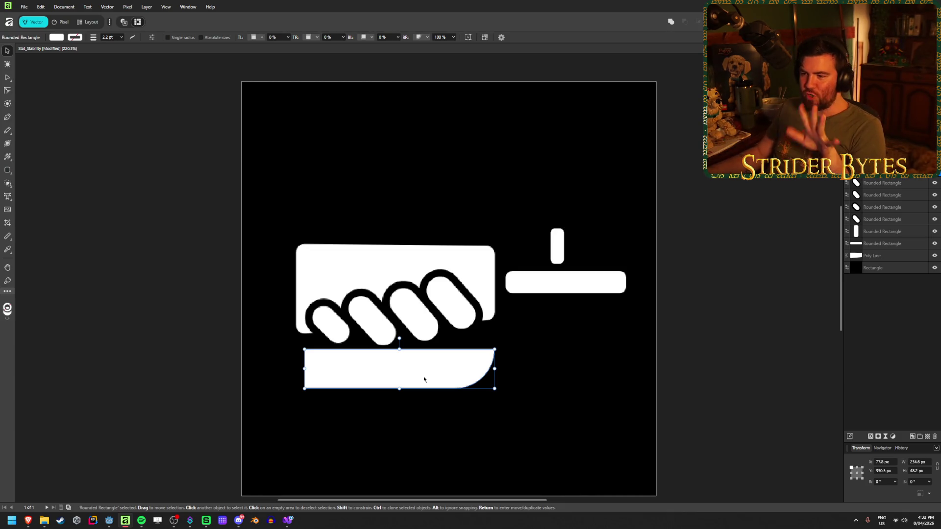
left_click_drag(304, 369, 298, 369)
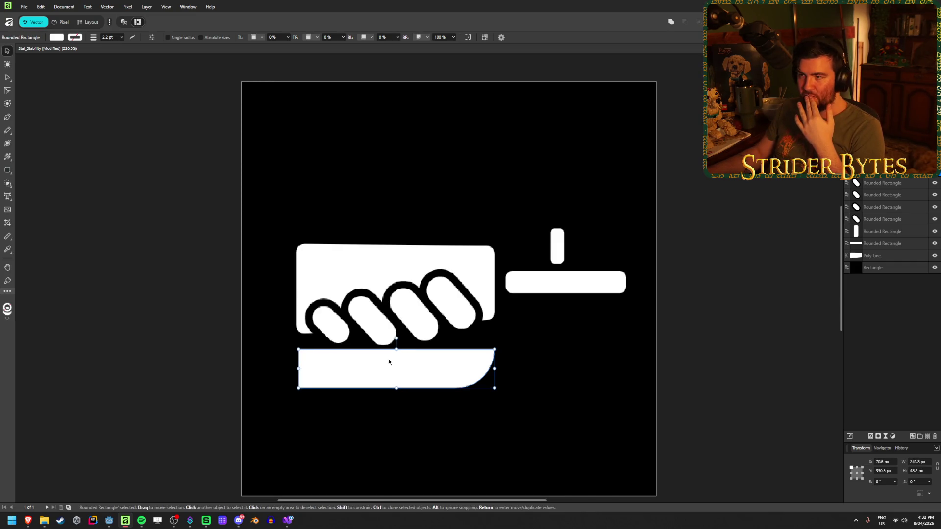
mouse_move(493, 372)
left_mouse_down()
mouse_move(467, 385)
mouse_move(505, 379)
mouse_move(495, 381)
left_mouse_up()
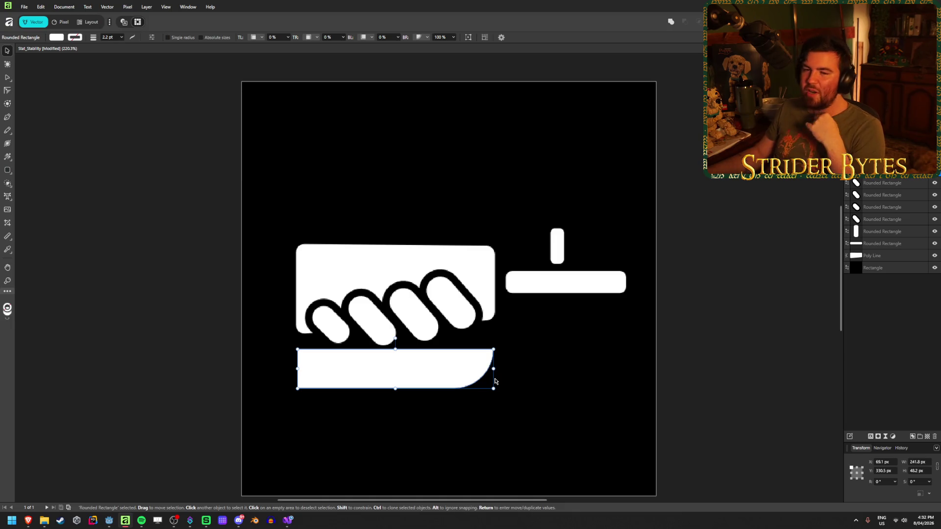
Select the bar, reduce its outline width, and adjust the bottom-right corner radius.
left_click(8, 78)
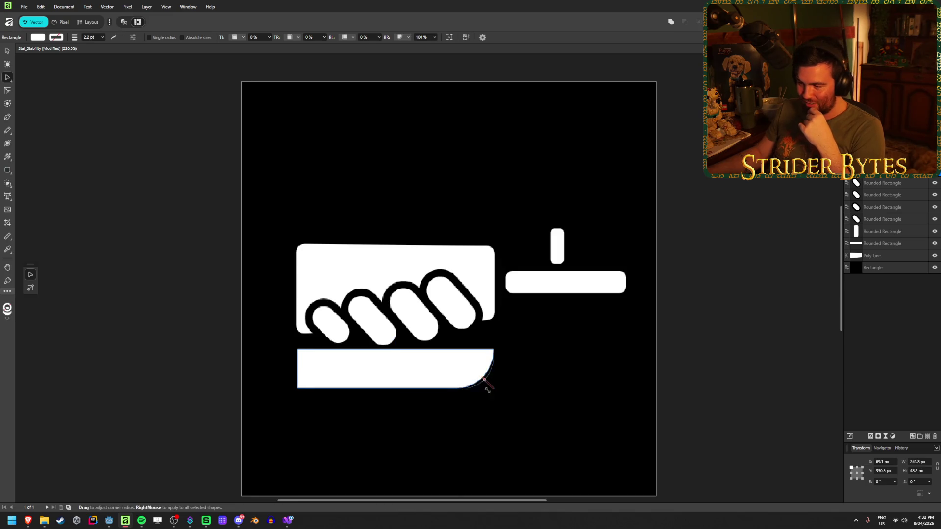
left_click(397, 373)
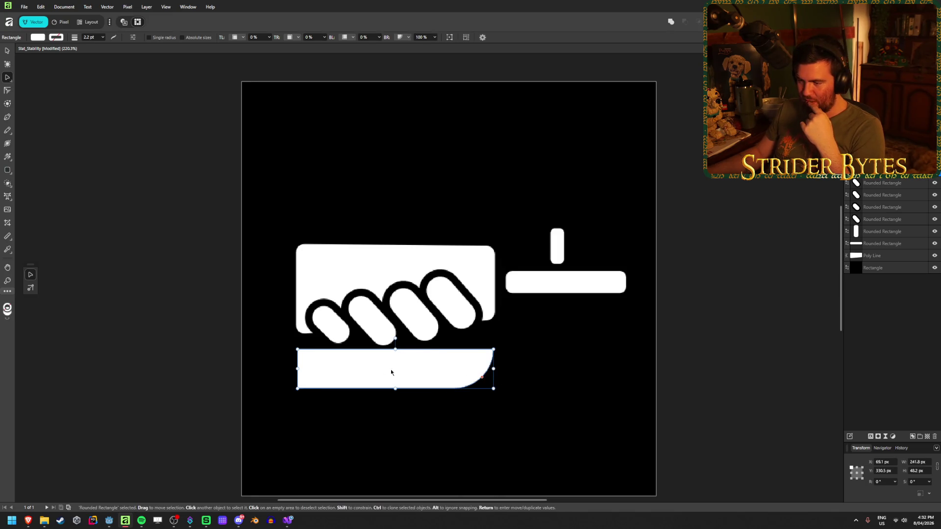
mouse_move(103, 37)
left_mouse_down()
mouse_move(103, 48)
mouse_move(87, 51)
left_mouse_up()
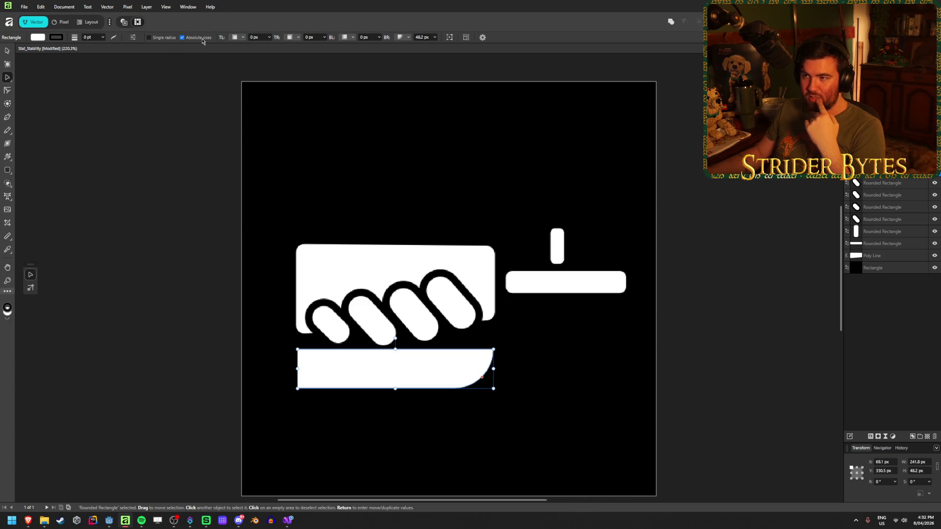
left_click(435, 38)
left_click(435, 38)
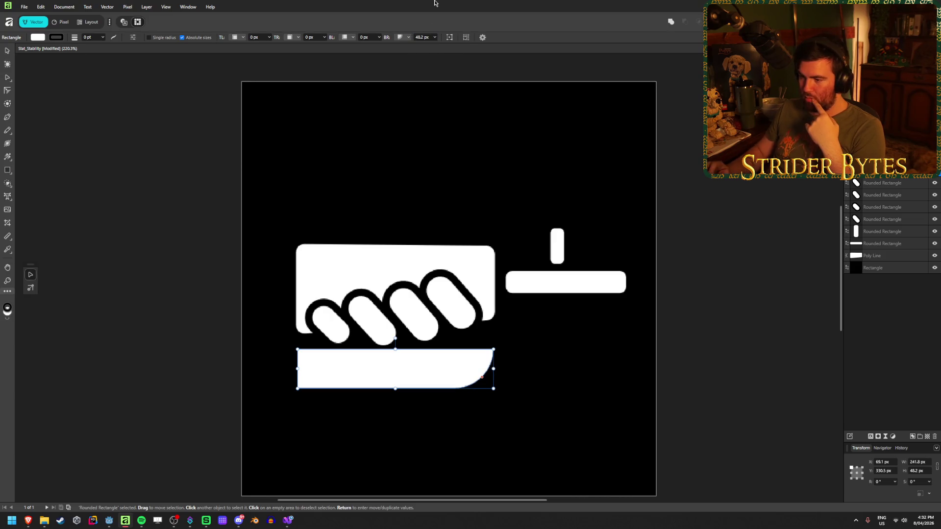
Convert the bar to curves and drag its bottom-right node left into a blade curve.
key("ctrl+Return")
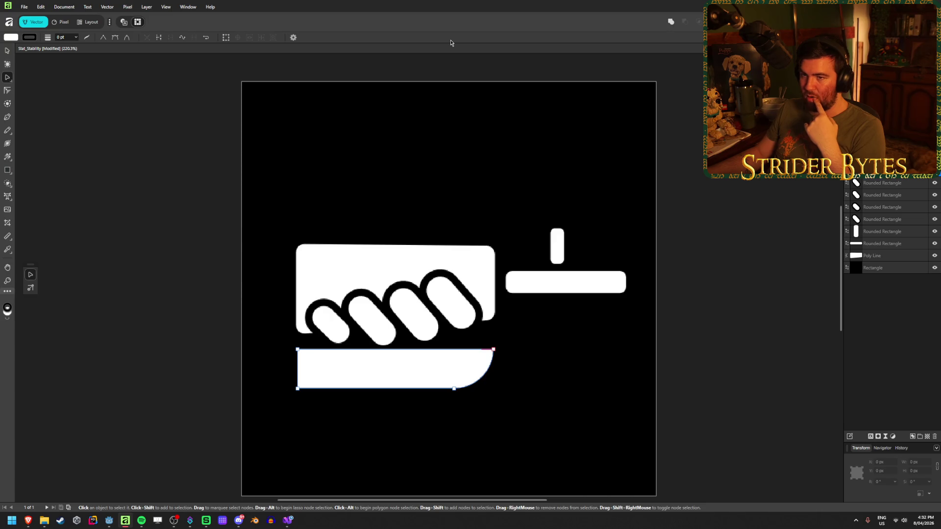
left_click_drag(453, 389, 297, 390)
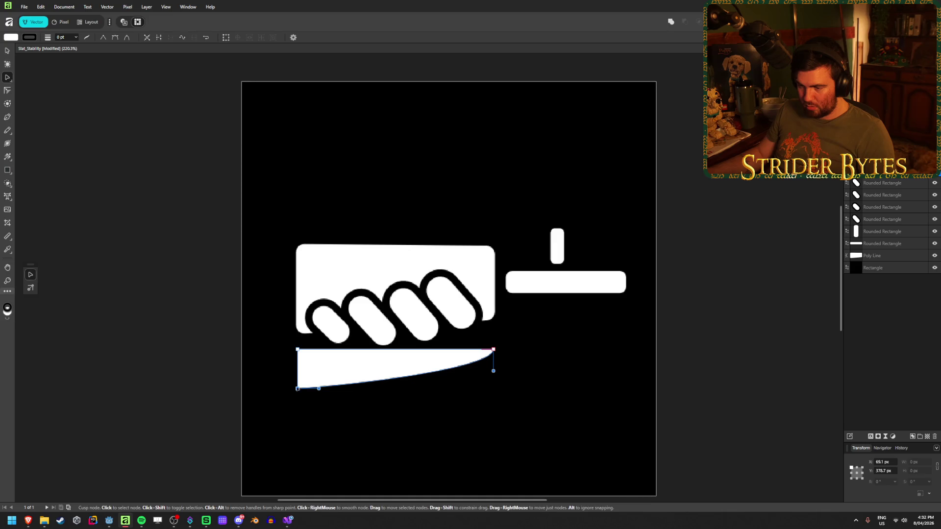
left_click(7, 51)
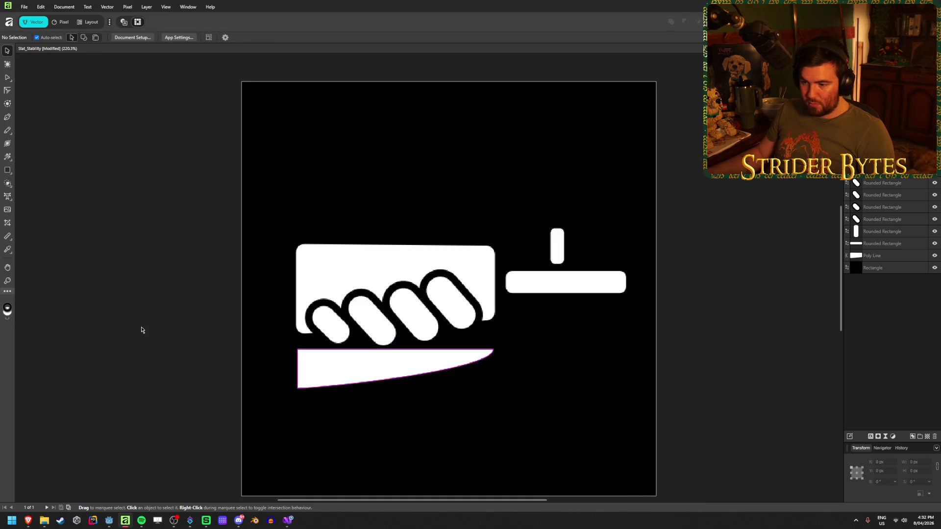
left_click(336, 378)
scroll(405, 400, "up", 2, "ctrl")
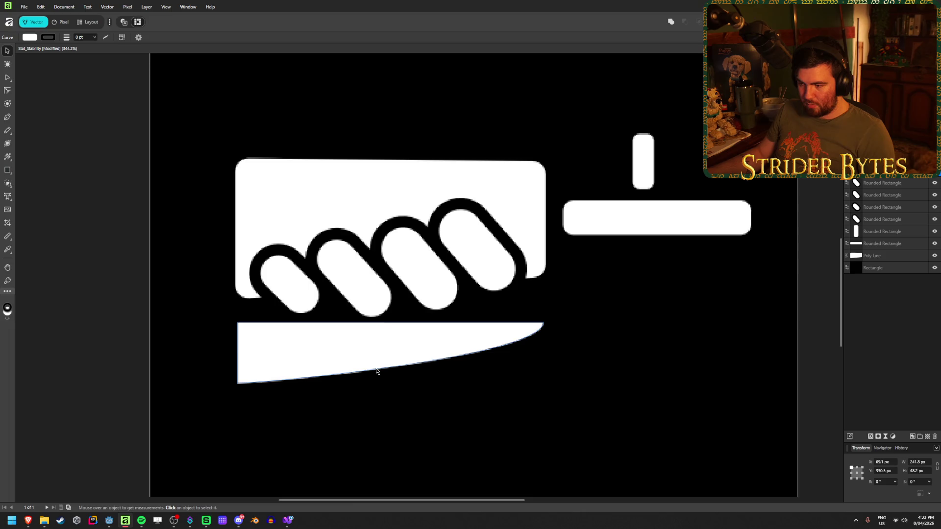
left_click(51, 116)
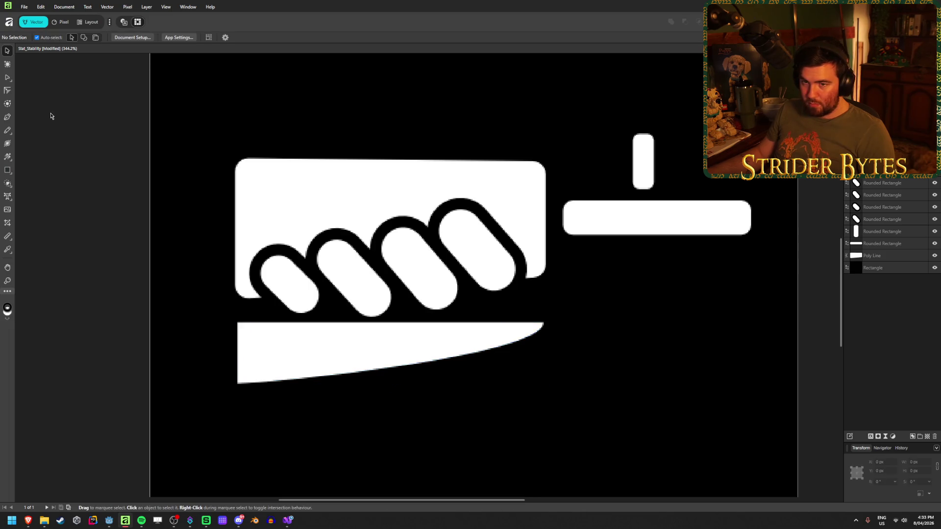
left_click(292, 341)
left_click(7, 171)
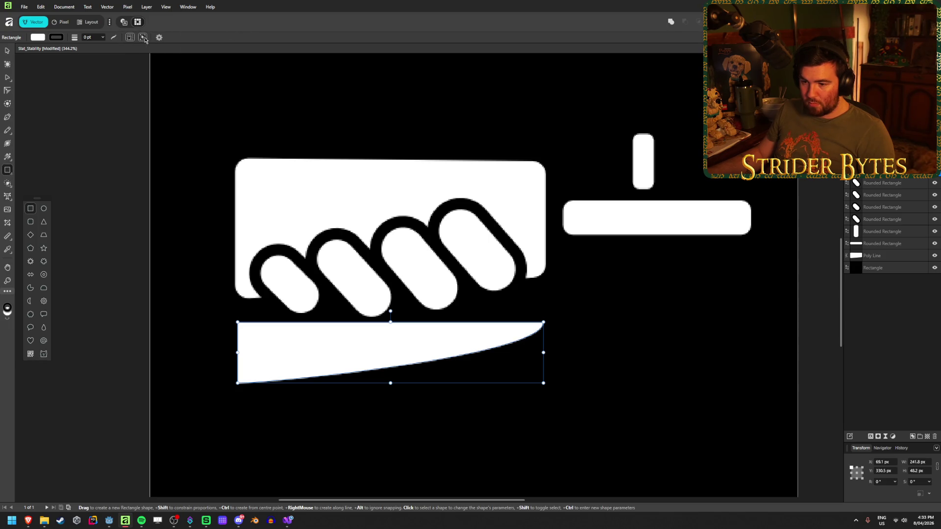
Narrow the blade from its lower-left corner and rotate it about 7° counterclockwise.
mouse_move(236, 374)
left_mouse_down()
mouse_move(260, 399)
mouse_move(247, 381)
left_mouse_up()
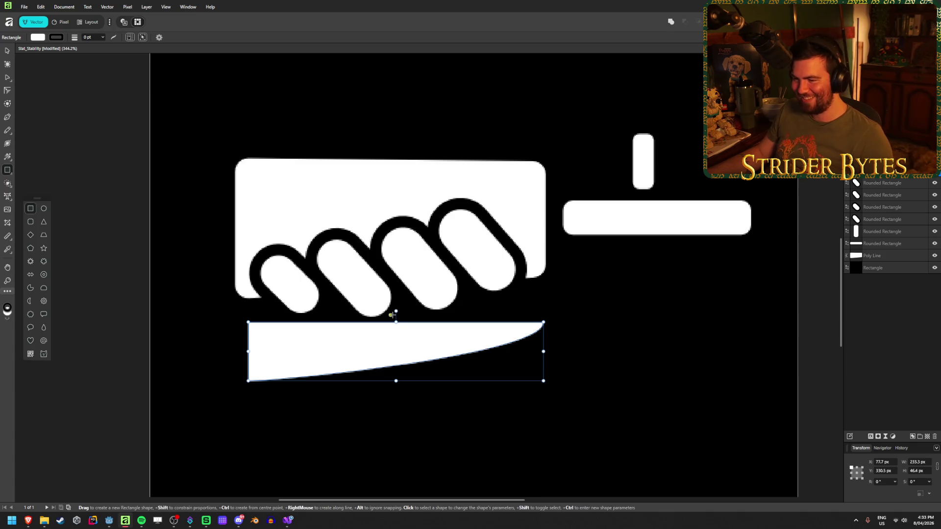
left_click(7, 55)
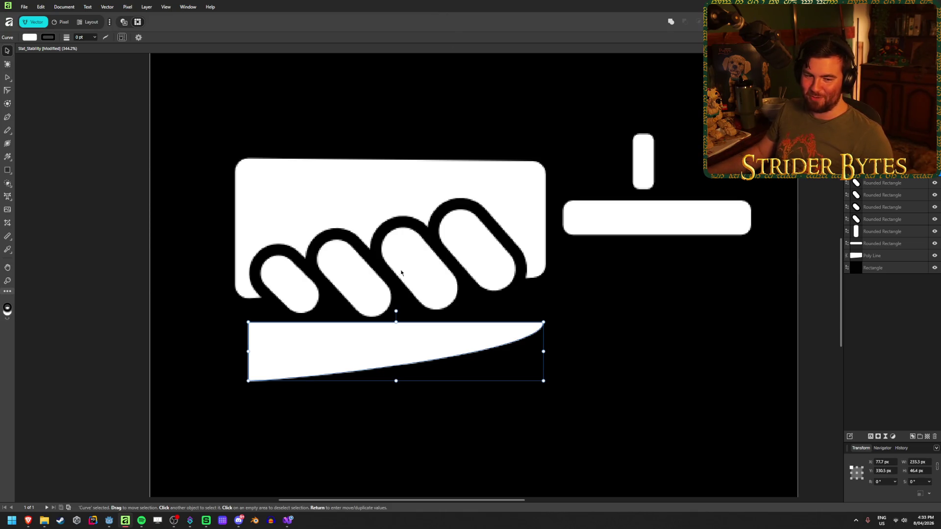
left_click_drag(396, 311, 382, 312)
left_click_drag(543, 338, 519, 341)
left_click_drag(403, 337, 409, 338)
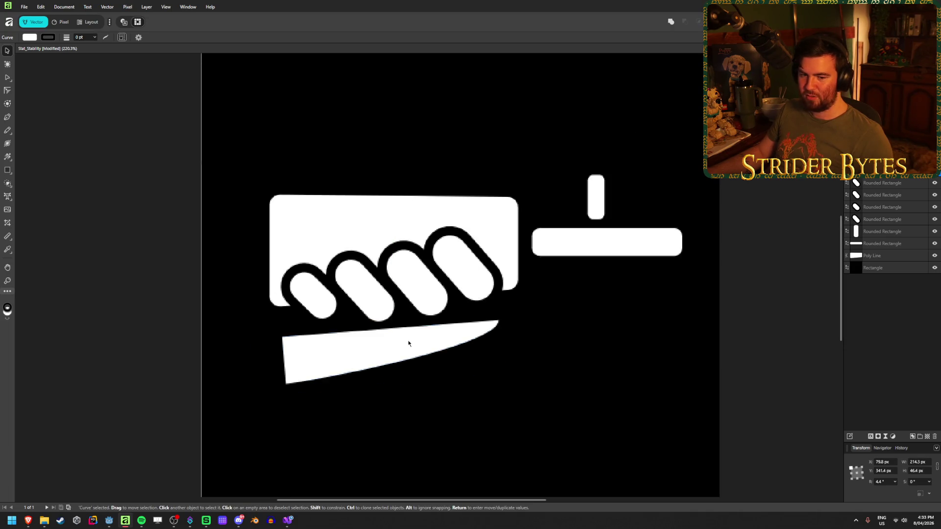
Ease the blade's tilt to about 1.3°, narrow it to 162 px, and seat it under the fingers.
scroll(410, 339, "down", 3)
scroll(408, 343, "up", 3)
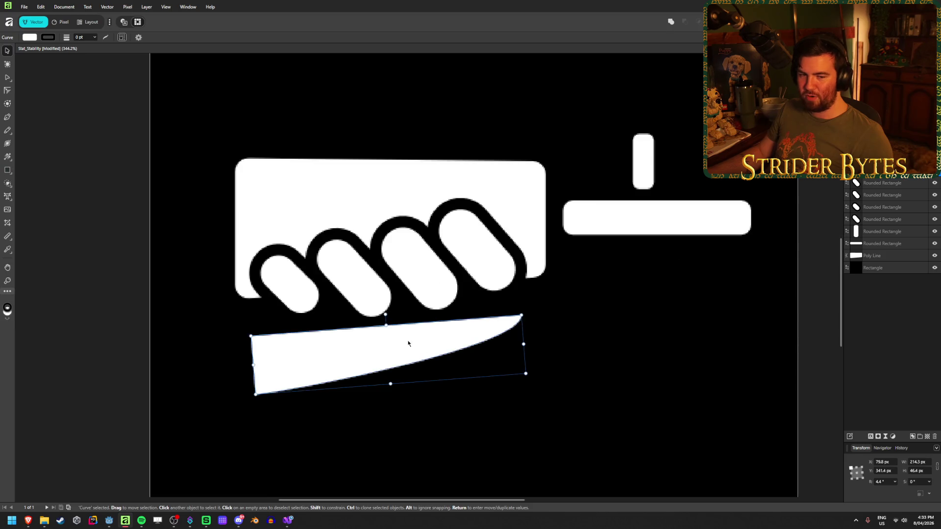
left_click_drag(385, 314, 387, 314)
mouse_move(406, 348)
left_mouse_down()
mouse_move(414, 322)
mouse_move(392, 346)
left_mouse_up()
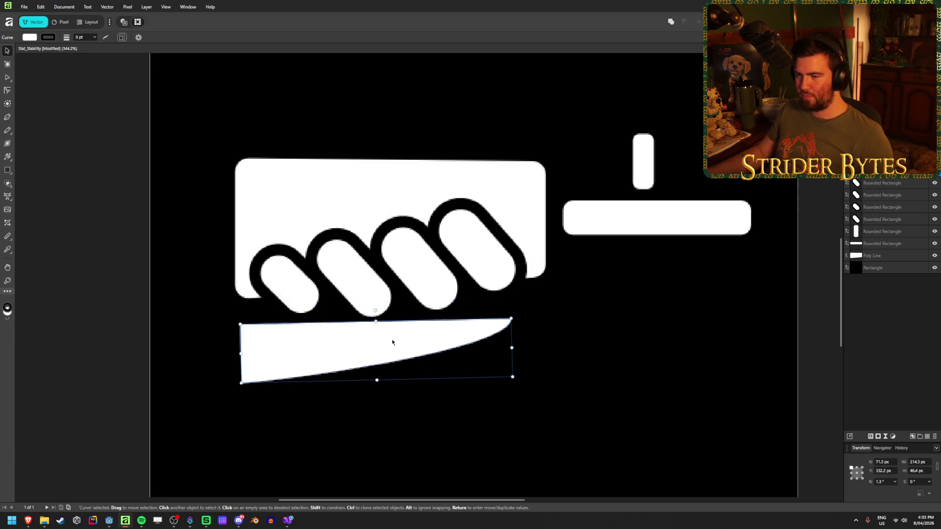
left_click_drag(242, 358, 305, 358)
mouse_move(419, 349)
left_mouse_down()
mouse_move(375, 347)
mouse_move(385, 353)
left_mouse_up()
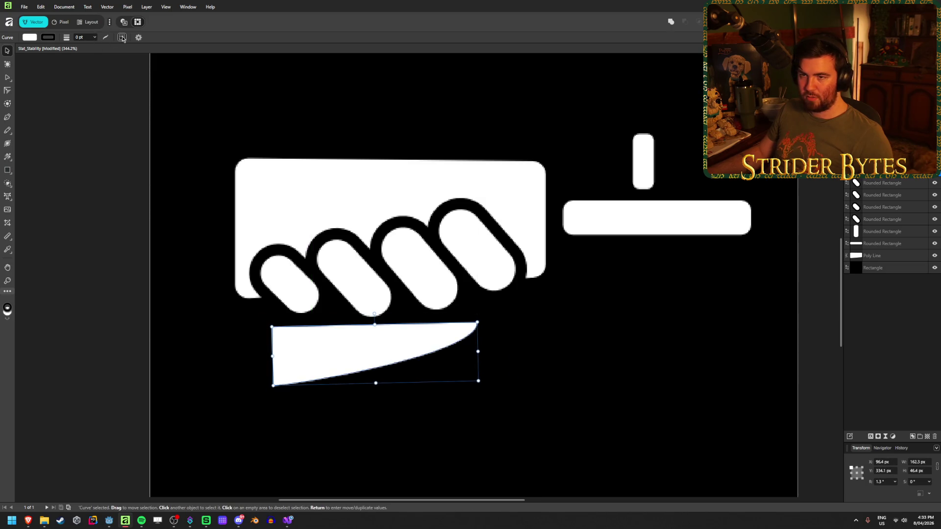
left_click(8, 77)
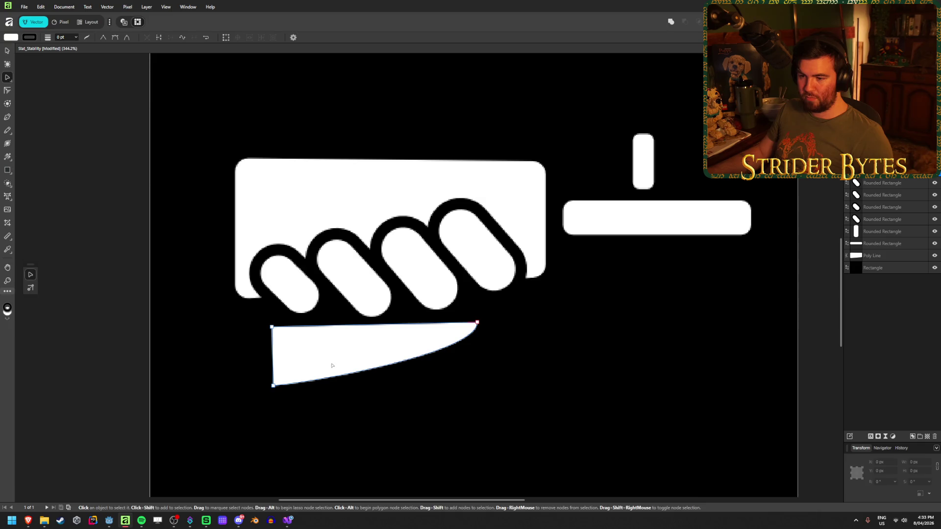
Smooth the blade's bottom corner, extend its tip right, and slant its left back edge.
mouse_move(273, 369)
left_mouse_down()
mouse_move(284, 368)
mouse_move(251, 368)
mouse_move(269, 390)
left_mouse_up()
key("Delete")
left_click_drag(348, 387, 333, 370)
left_click_drag(271, 391, 275, 366)
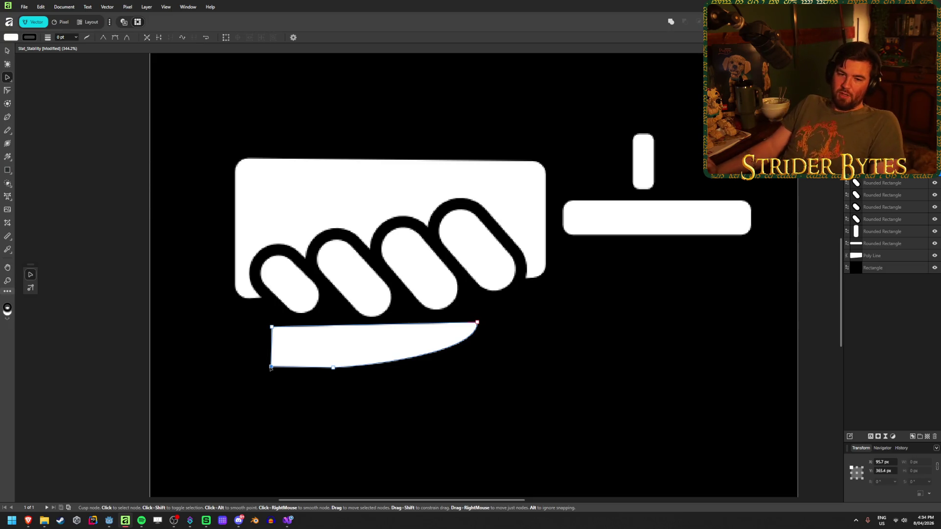
mouse_move(477, 323)
left_mouse_down()
mouse_move(510, 323)
mouse_move(513, 307)
left_mouse_up()
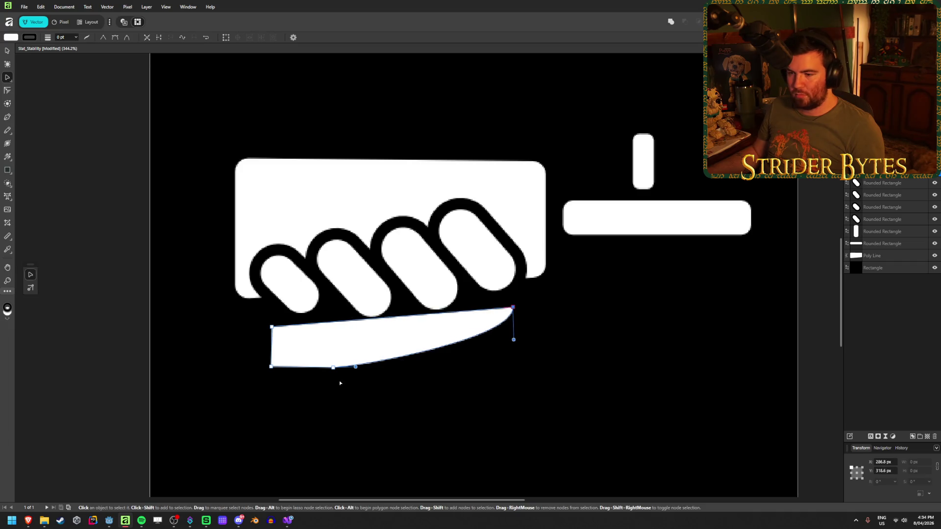
mouse_move(333, 368)
left_mouse_down()
mouse_move(387, 367)
mouse_move(367, 366)
mouse_move(359, 415)
mouse_move(413, 374)
mouse_move(399, 345)
mouse_move(401, 369)
left_mouse_up()
left_click_drag(271, 367, 273, 383)
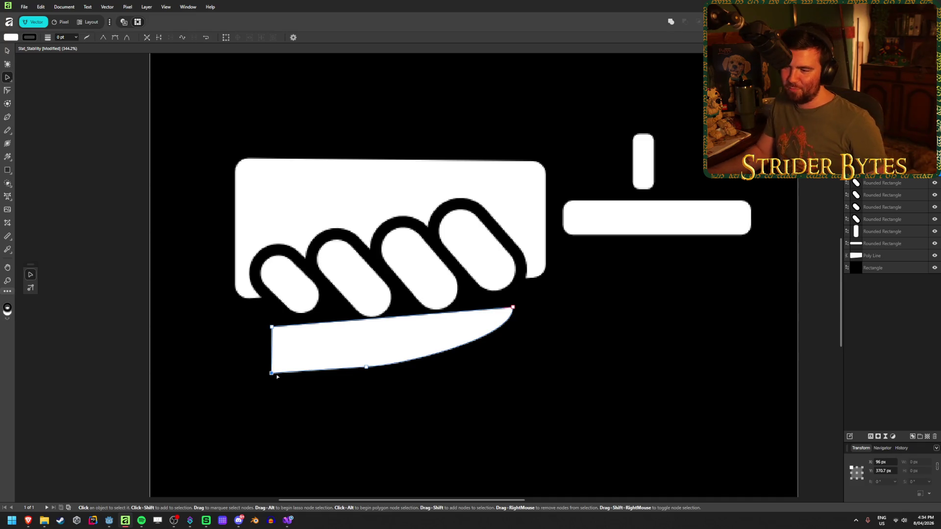
left_click_drag(271, 326, 273, 329)
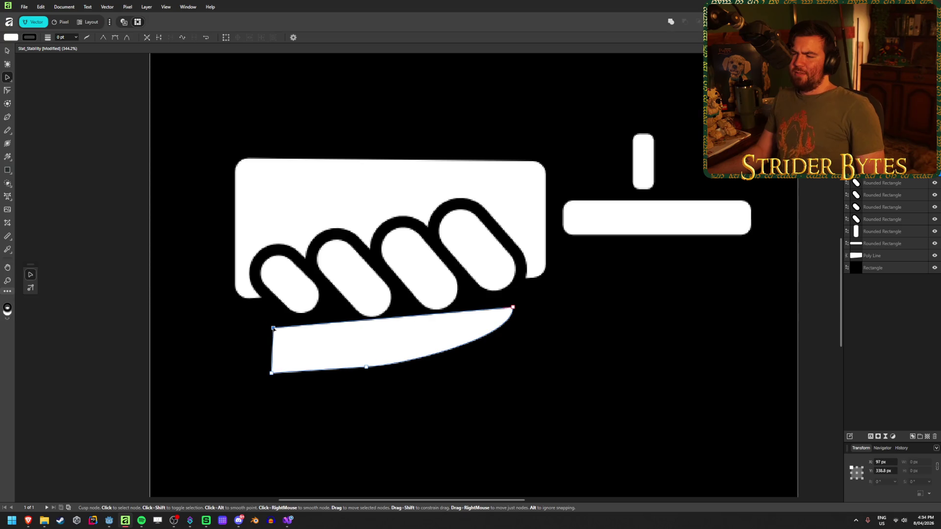
scroll(384, 343, "down", 5)
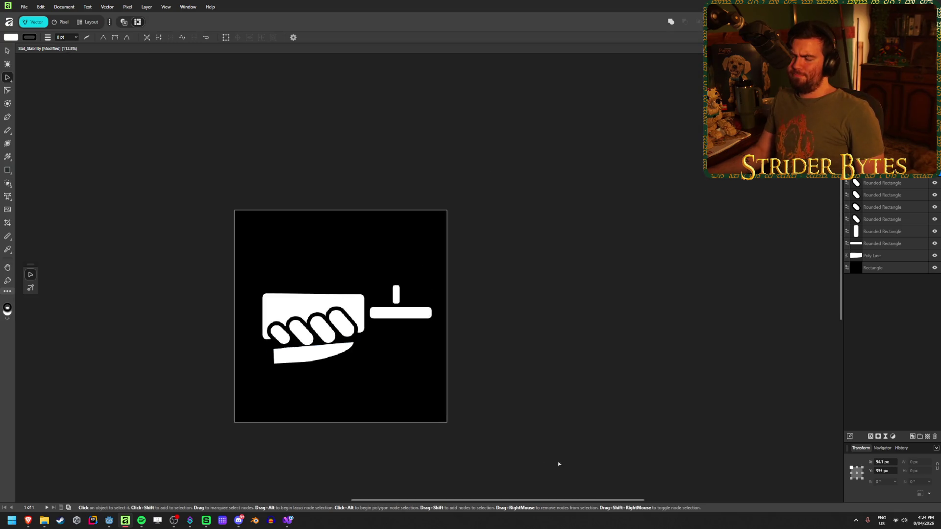
Delete the blade curve and zoom in and out to review the hand and knuckles.
scroll(493, 392, "up", 5)
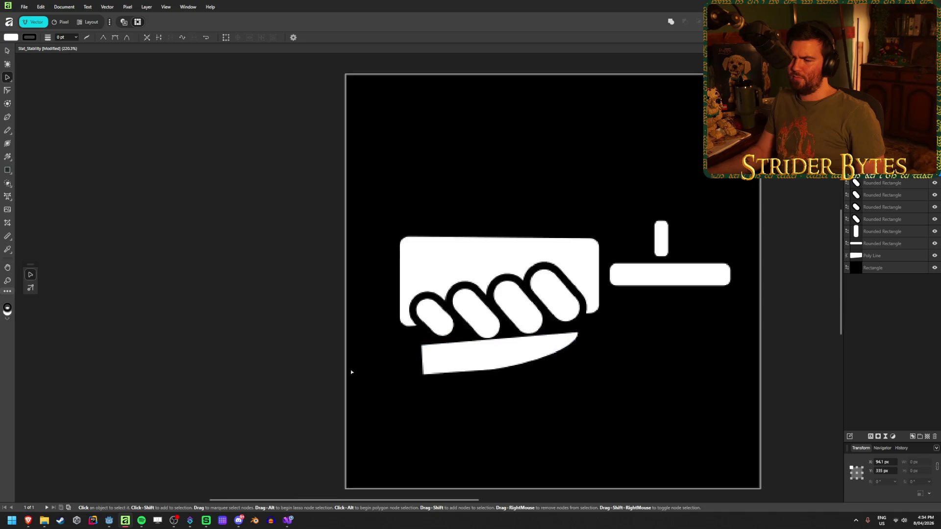
left_click(7, 52)
key("Delete")
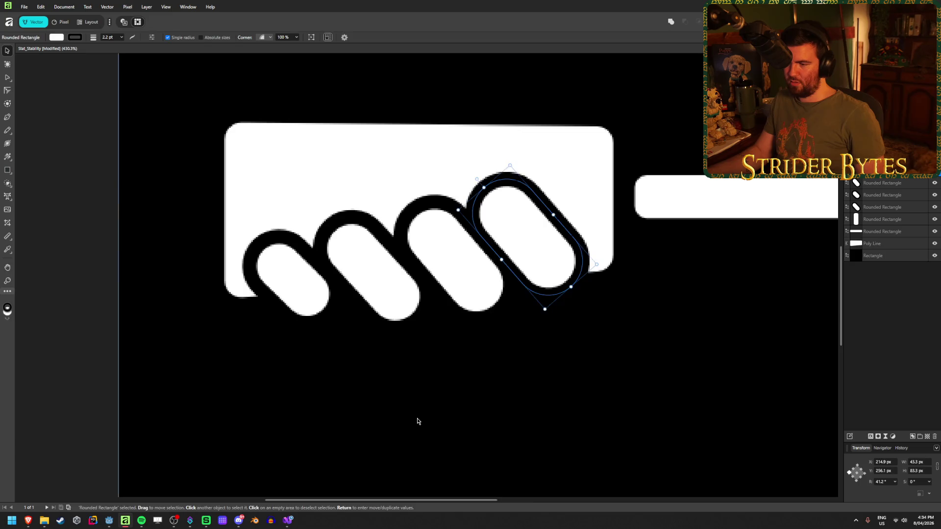
scroll(416, 420, "down", 4)
left_click(750, 373)
scroll(478, 384, "up", 3)
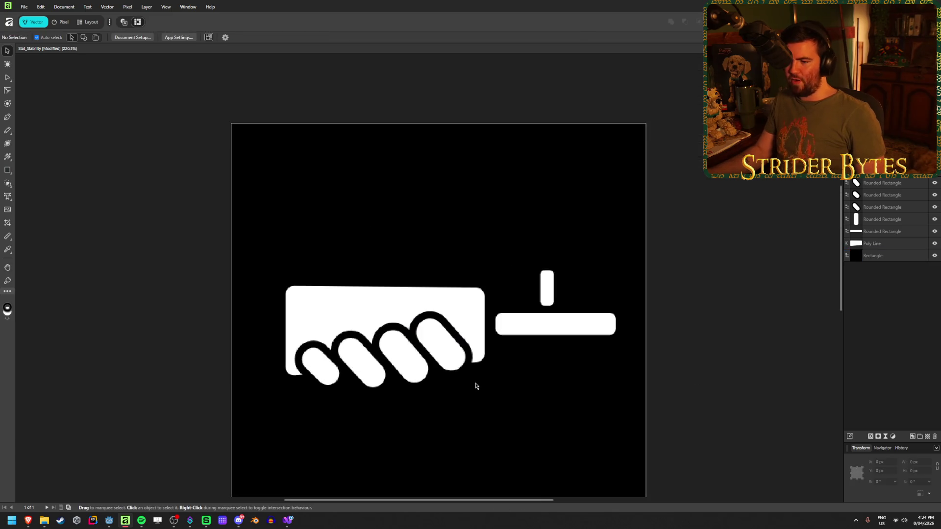
left_click_drag(229, 395, 300, 386)
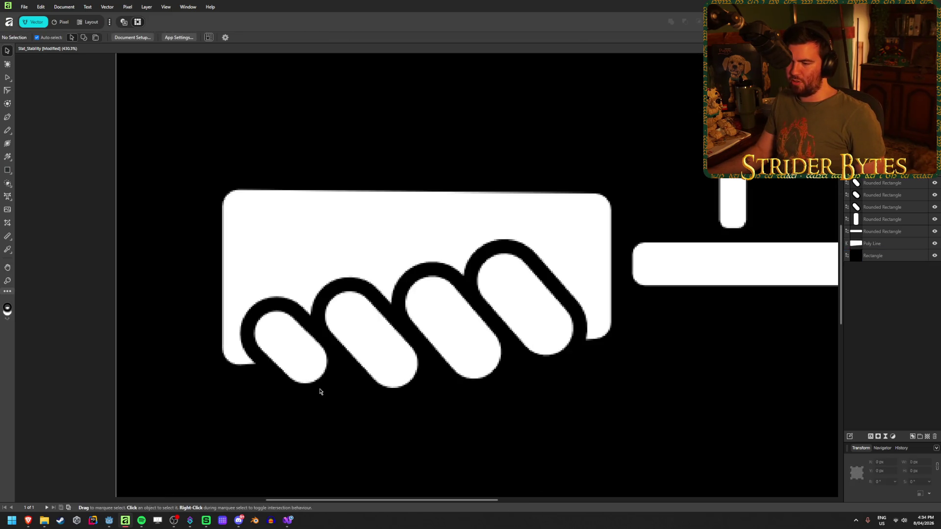
scroll(320, 390, "up", 1)
scroll(320, 388, "up", 1)
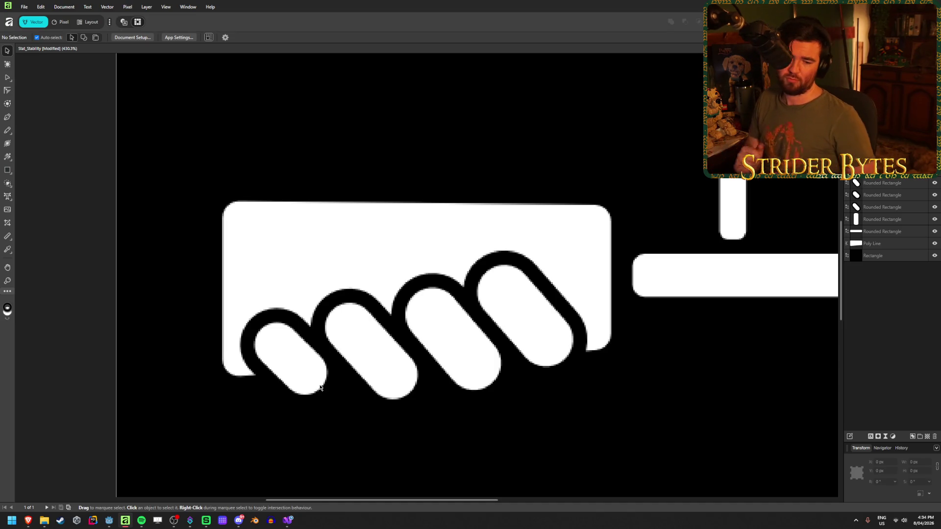
scroll(320, 387, "down", 6)
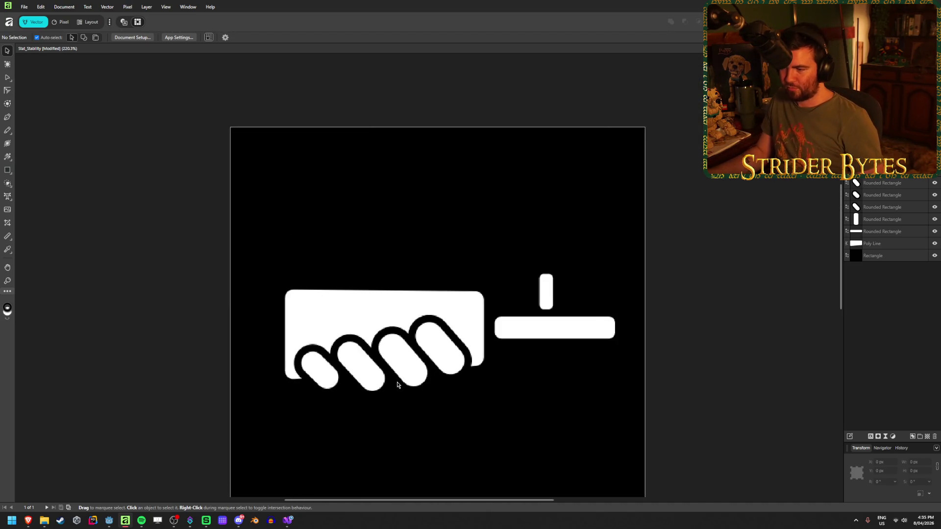
scroll(380, 396, "up", 4)
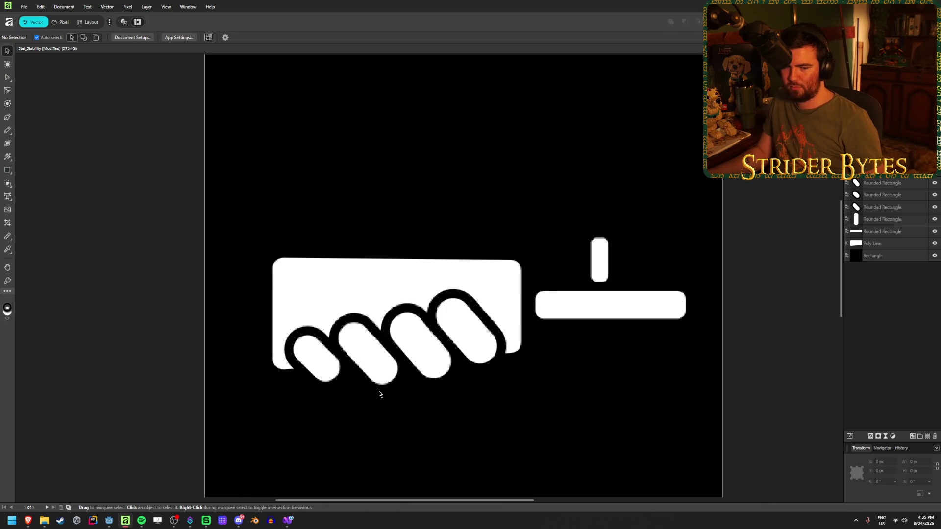
scroll(379, 395, "down", 1)
scroll(380, 395, "down", 2)
scroll(379, 395, "up", 1)
scroll(379, 394, "down", 1)
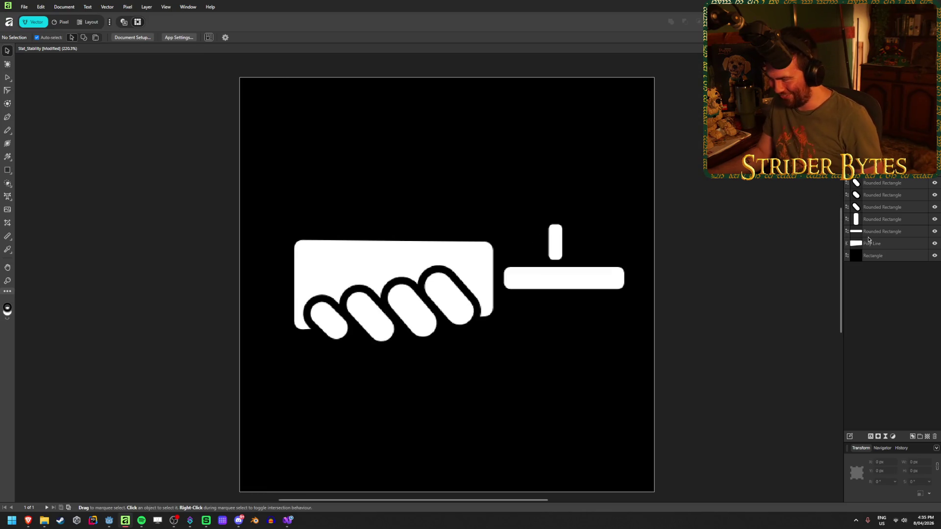
left_click(885, 245)
Marquee-select all the artwork and scale it up to 618.7 px wide.
key("ctrl+a")
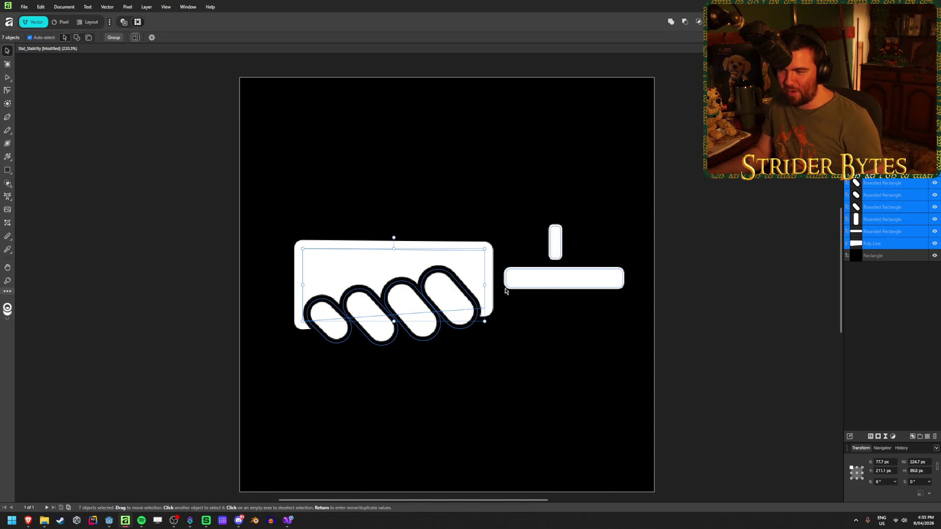
left_click_drag(484, 321, 496, 325)
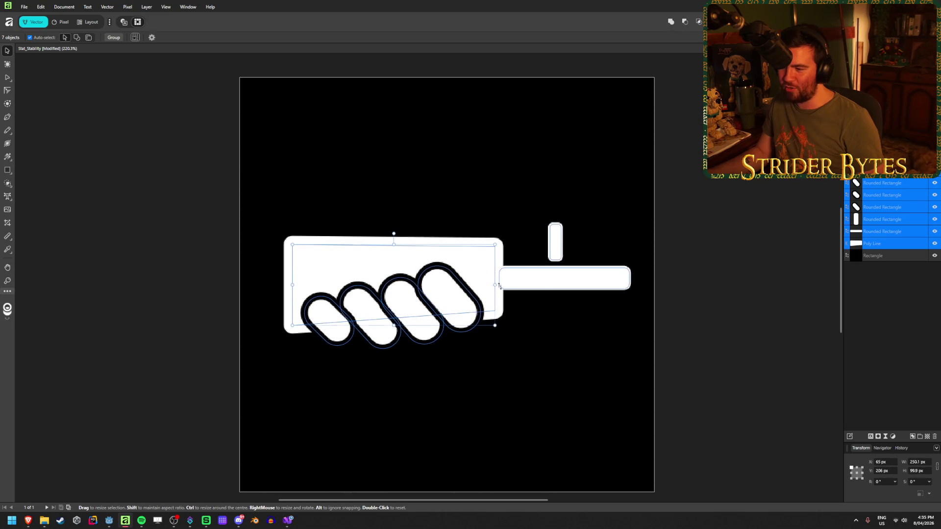
key("ctrl+z")
left_click(760, 277)
mouse_move(757, 368)
left_mouse_down()
mouse_move(269, 172)
mouse_move(214, 137)
left_mouse_up()
left_click(90, 130)
left_click(57, 23)
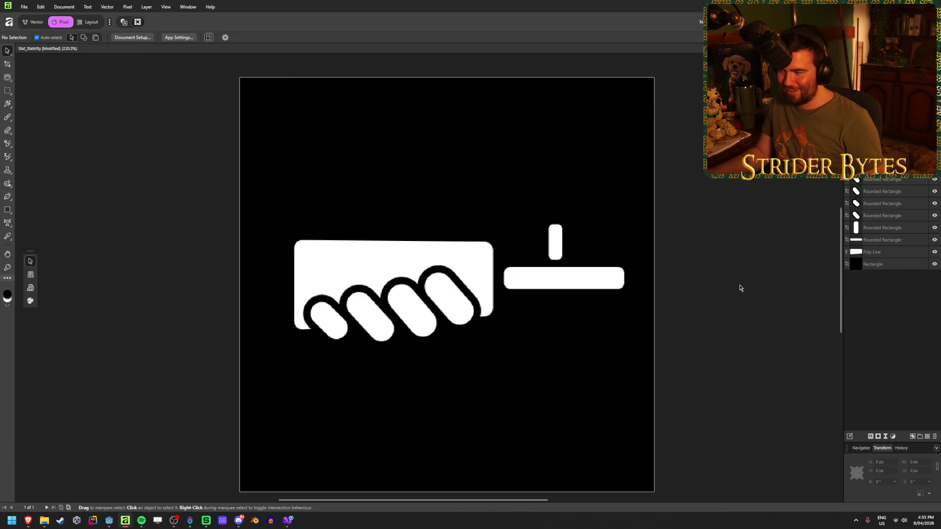
left_click_drag(654, 331, 290, 162)
mouse_move(656, 285)
left_mouse_down()
mouse_move(750, 290)
mouse_move(510, 282)
mouse_move(466, 289)
mouse_move(656, 284)
mouse_move(542, 279)
mouse_move(677, 284)
mouse_move(648, 296)
mouse_move(654, 289)
left_mouse_up()
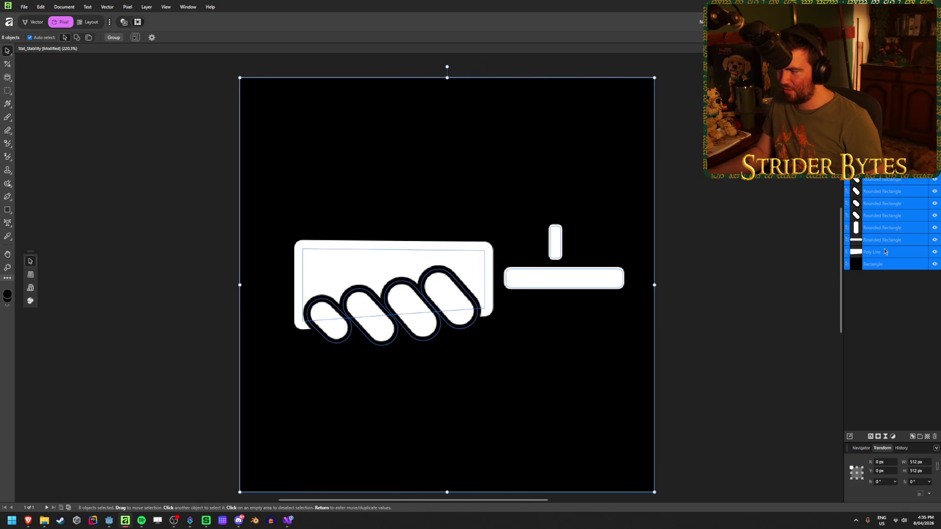
Rescale the whole artwork from its left side and shift it right to recentre it.
left_click(882, 252)
left_click(904, 181, "shift")
mouse_move(393, 247)
left_mouse_down()
mouse_move(393, 83)
mouse_move(417, 256)
mouse_move(399, 200)
left_mouse_up()
key("Escape")
left_click(77, 94)
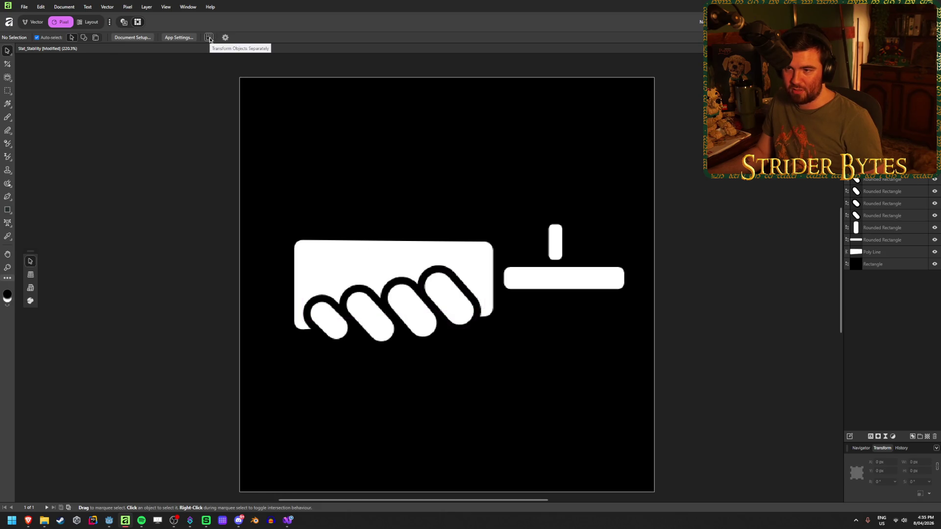
left_click_drag(157, 392, 685, 168)
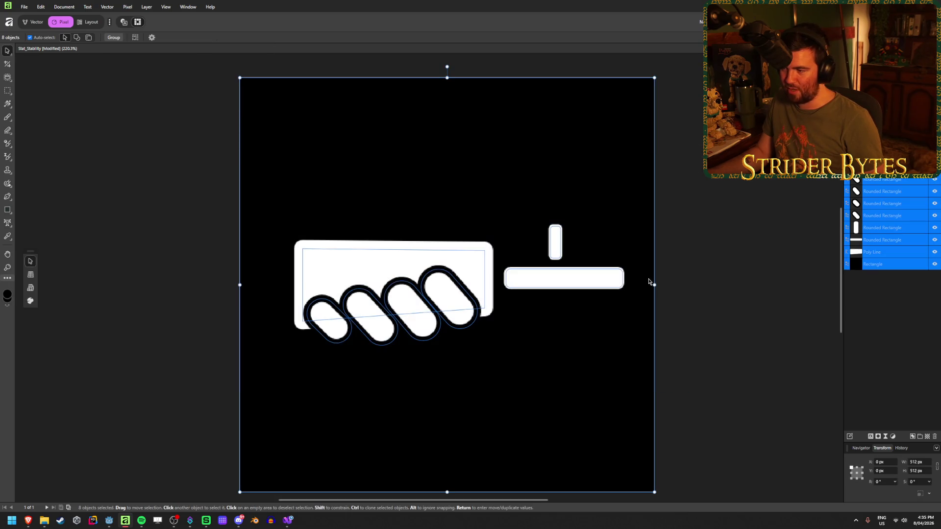
mouse_move(654, 285)
left_mouse_down()
mouse_move(811, 292)
mouse_move(713, 293)
left_mouse_up()
key("ctrl+z")
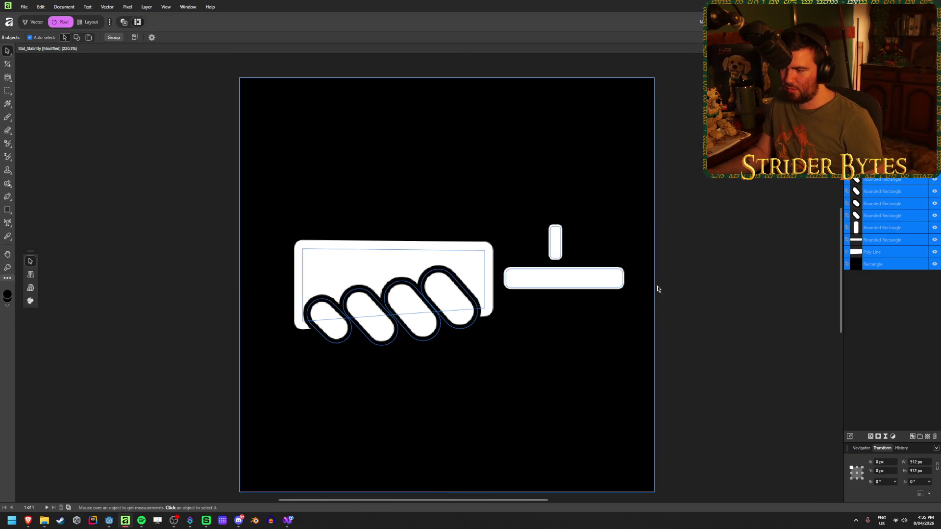
left_click_drag(240, 286, 192, 288)
left_click_drag(327, 275, 357, 277)
Resize the black background square back to 512 px and review the icon.
left_click(920, 265)
left_click_drag(678, 285, 655, 285)
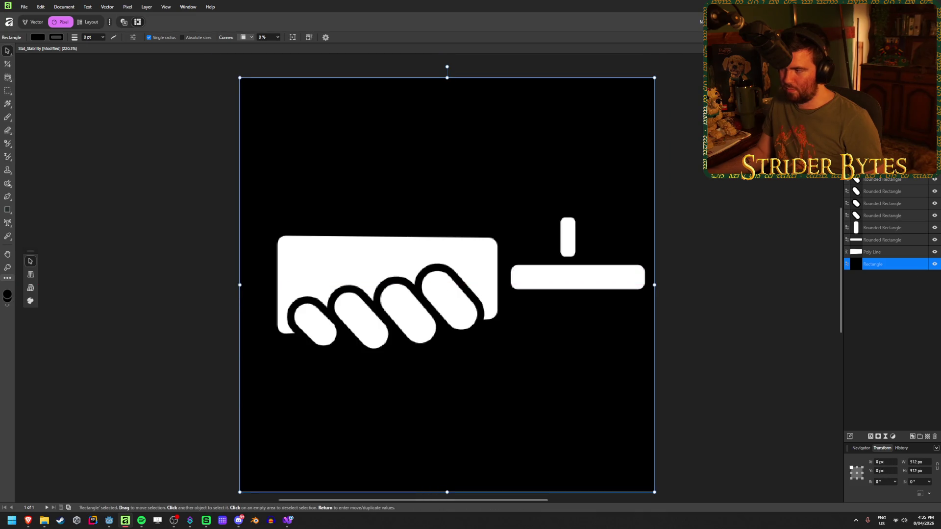
left_click(689, 206)
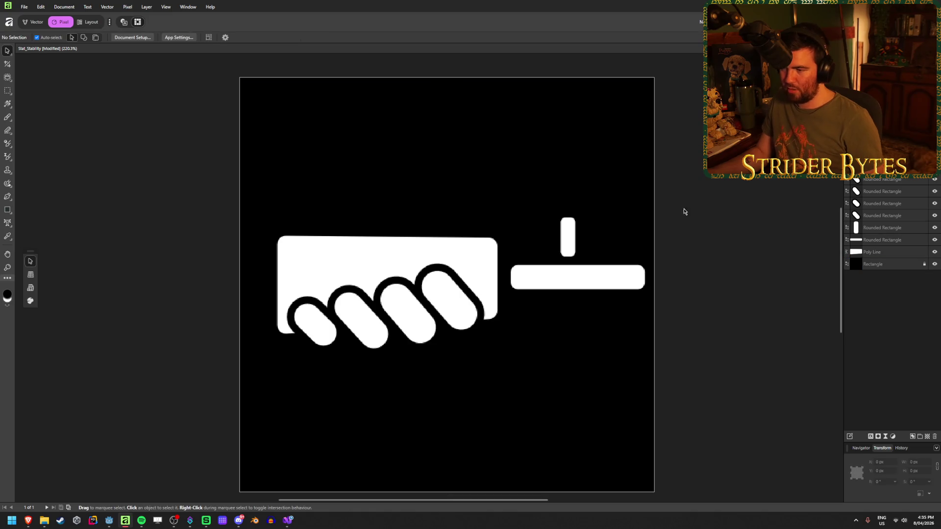
scroll(598, 258, "down", 3)
scroll(321, 267, "down", 3)
scroll(441, 260, "up", 5)
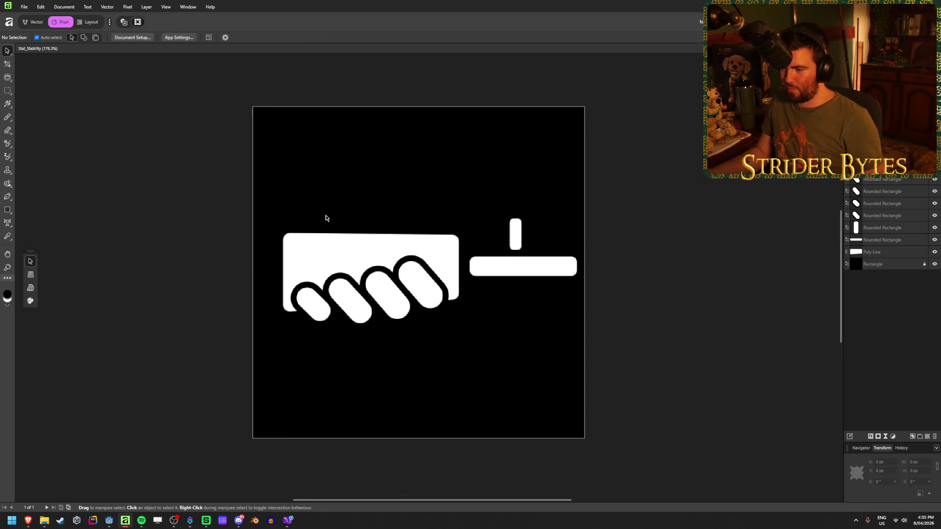
scroll(326, 290, "up", 2)
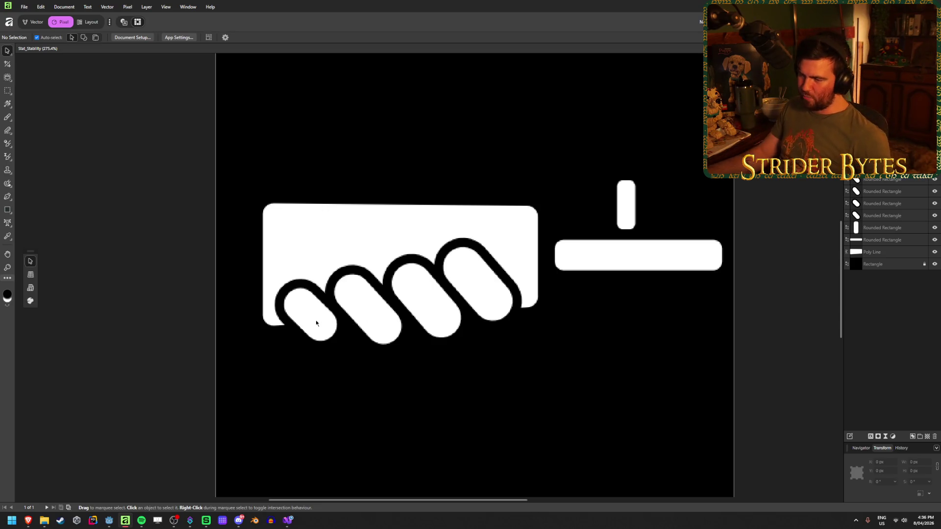
left_click(301, 306)
Select the four finger rounded rectangles and duplicate them.
left_click(360, 302, "shift")
left_click(427, 298, "shift")
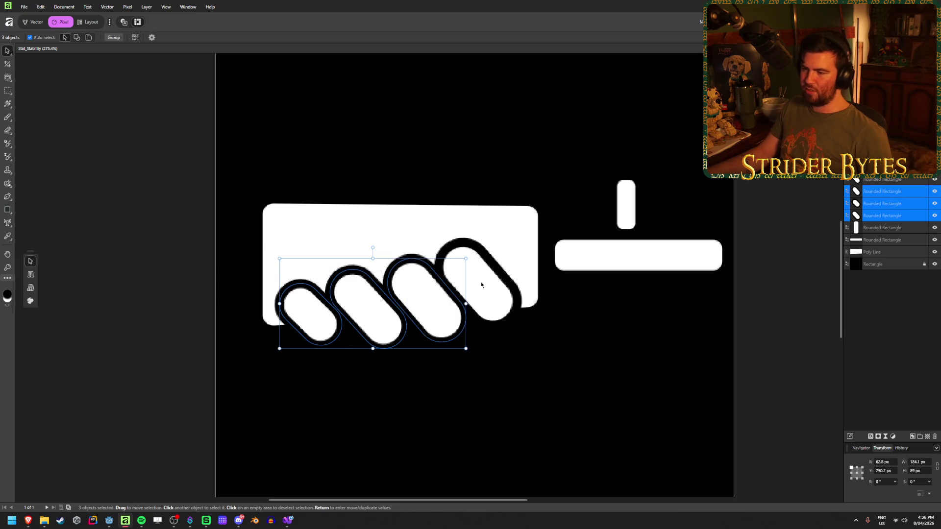
left_click(481, 289, "shift")
right_click(907, 218)
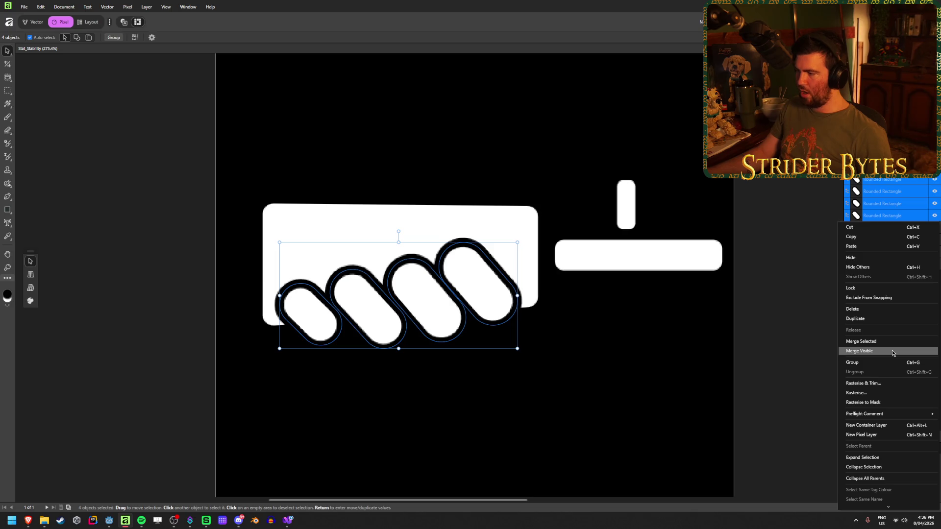
left_click(870, 319)
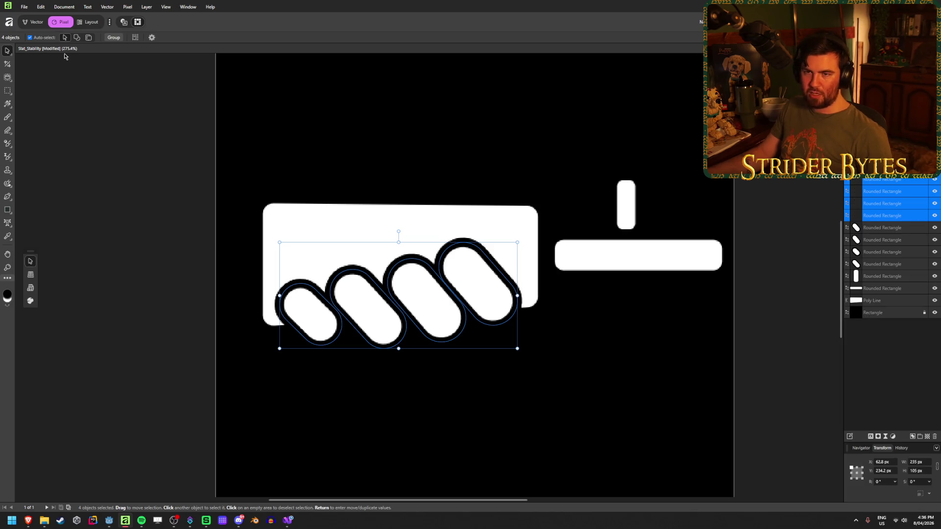
Fill the duplicated finger shapes black.
left_click(8, 211)
left_click(37, 39)
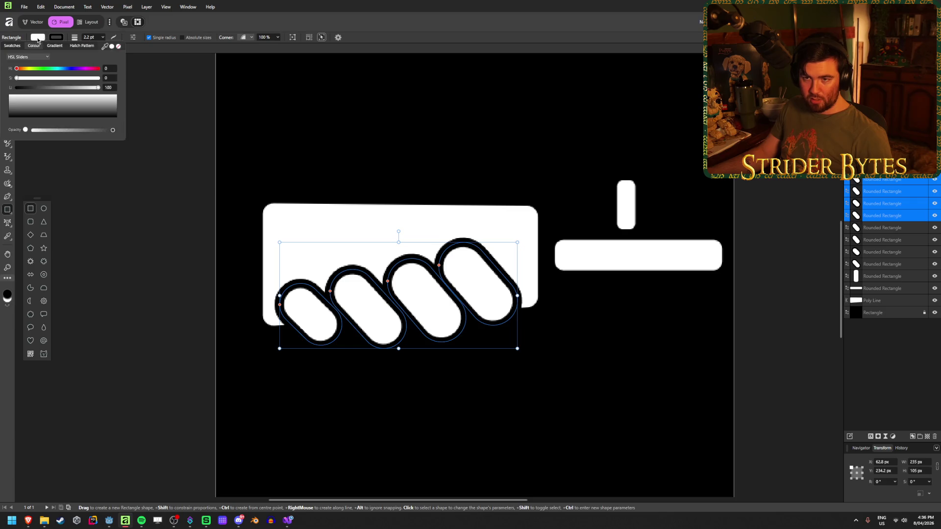
left_click_drag(74, 106, 17, 134)
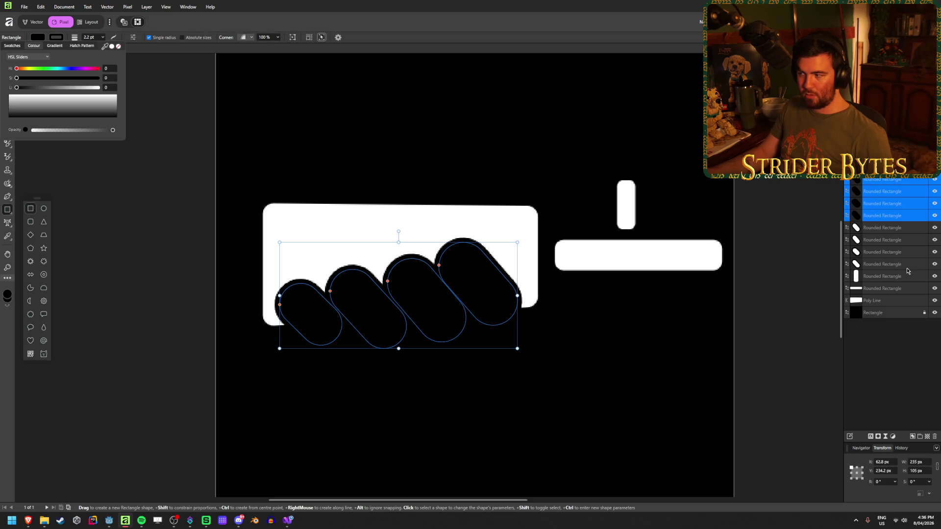
key("Escape")
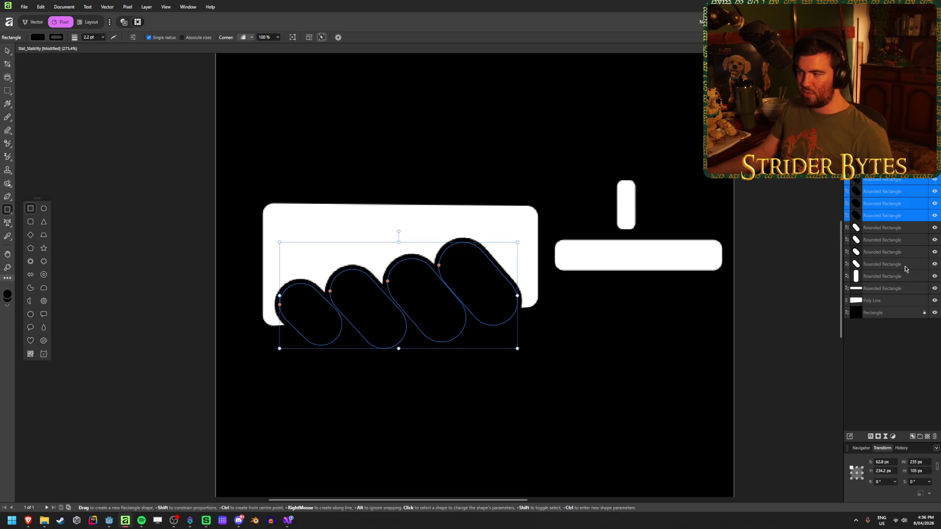
Check the white originals' outline colour, then reselect the black duplicates.
left_click(912, 267)
left_click(904, 232, "shift")
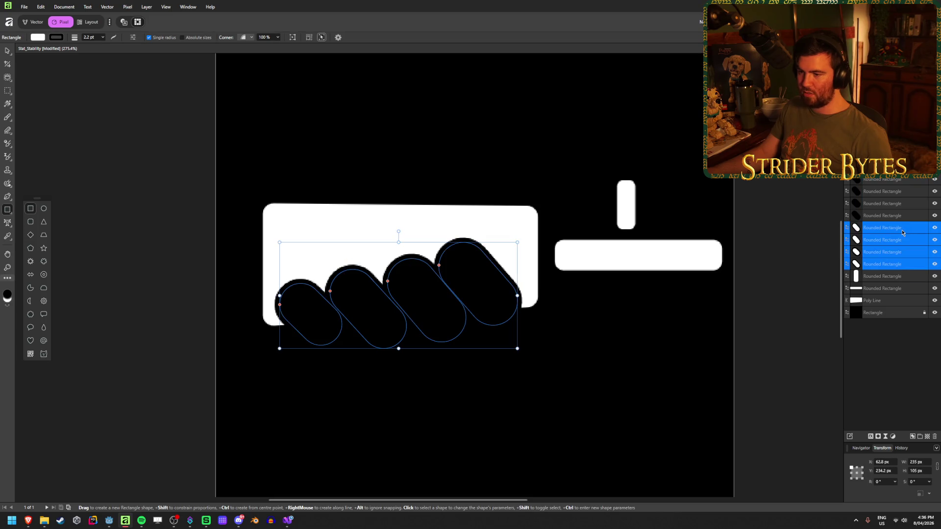
left_click(62, 39)
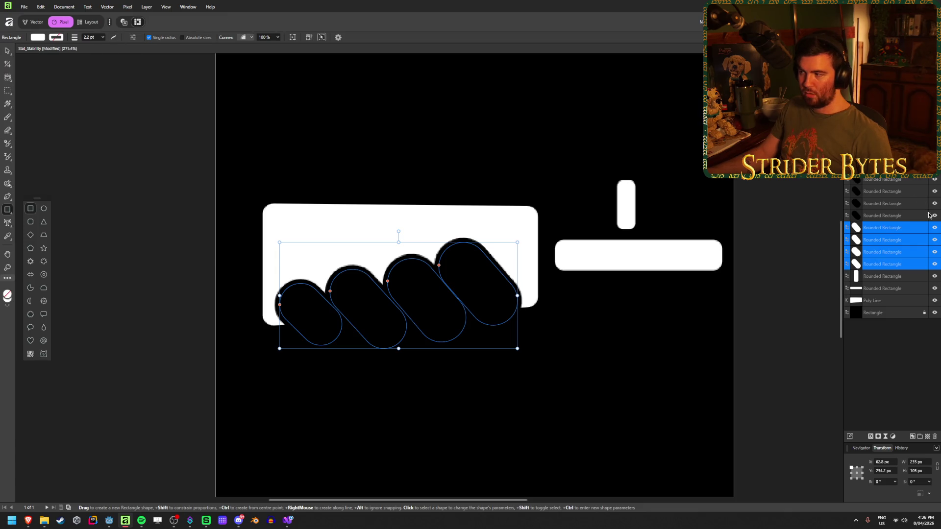
left_click(905, 216)
left_click(934, 181, "shift")
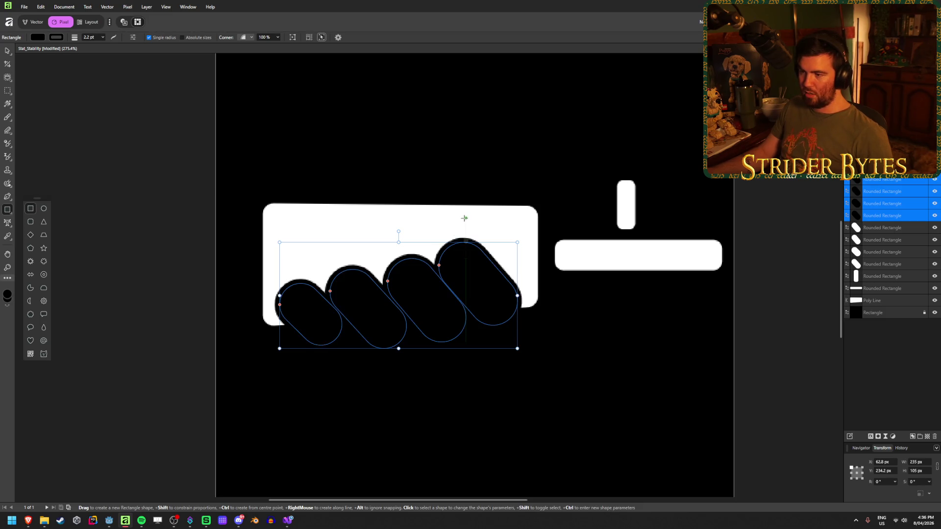
left_click(8, 52)
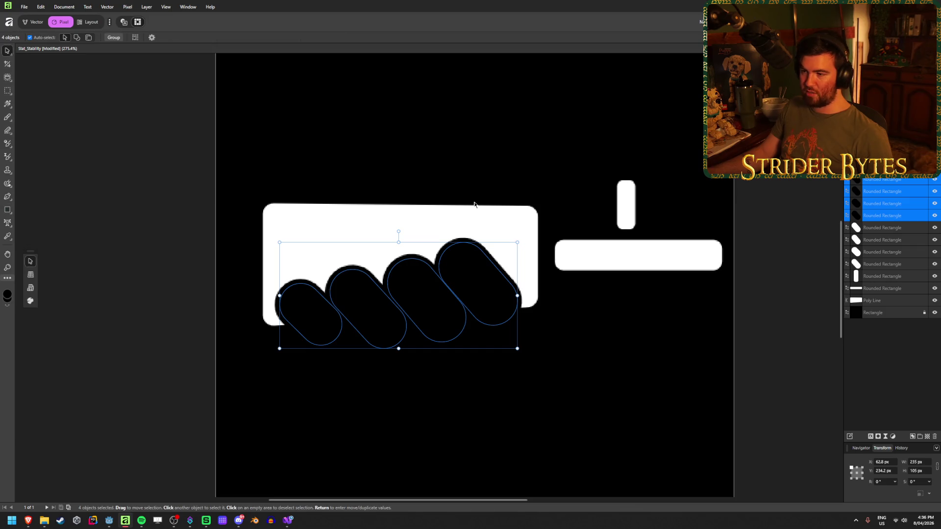
In the Vector persona, undo a trial subtraction and expand the black fingers' strokes.
left_click(467, 218, "shift")
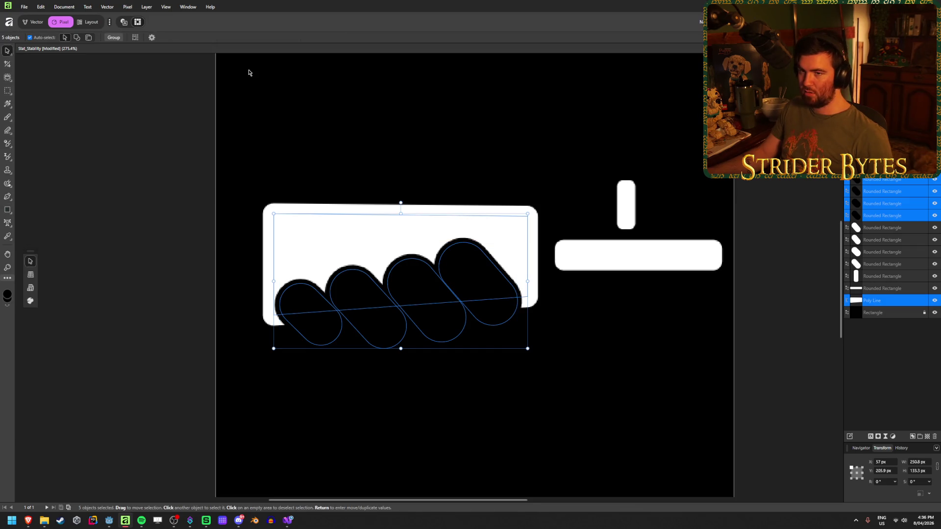
left_click(33, 23)
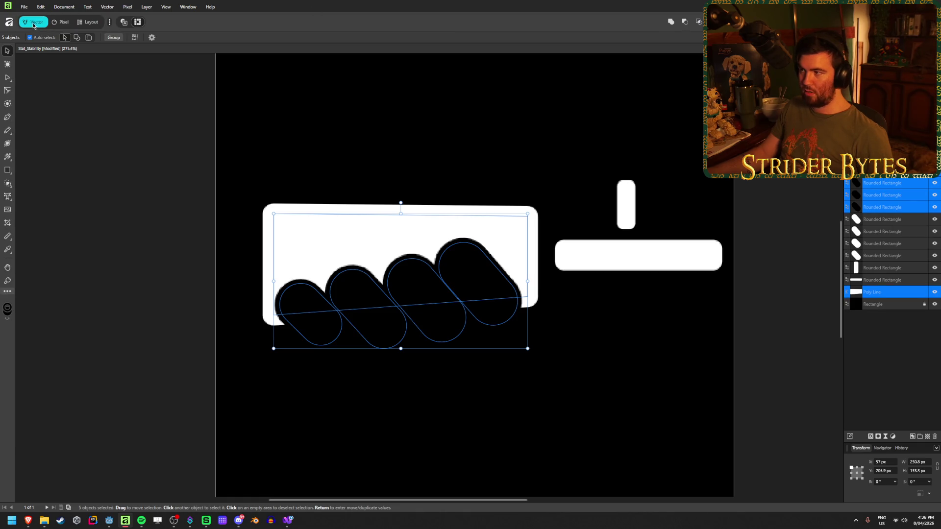
left_click(685, 23)
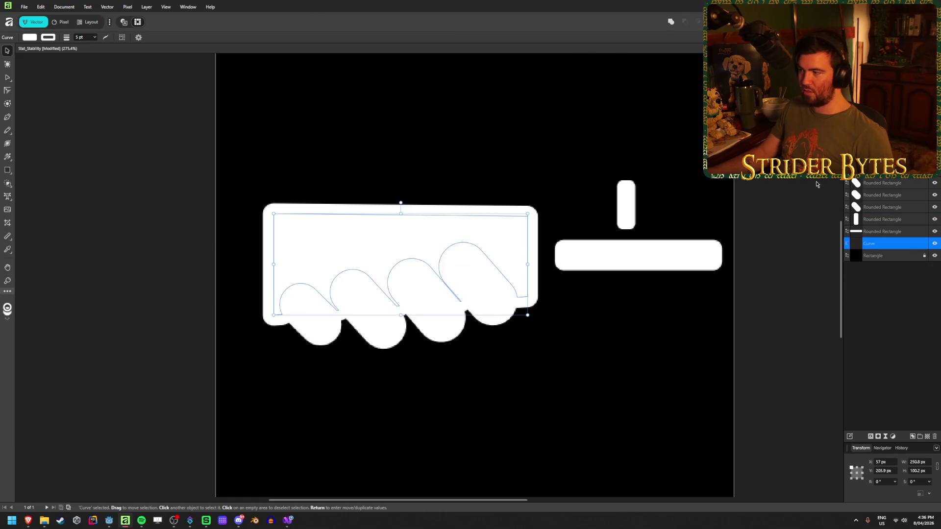
key("ctrl+z")
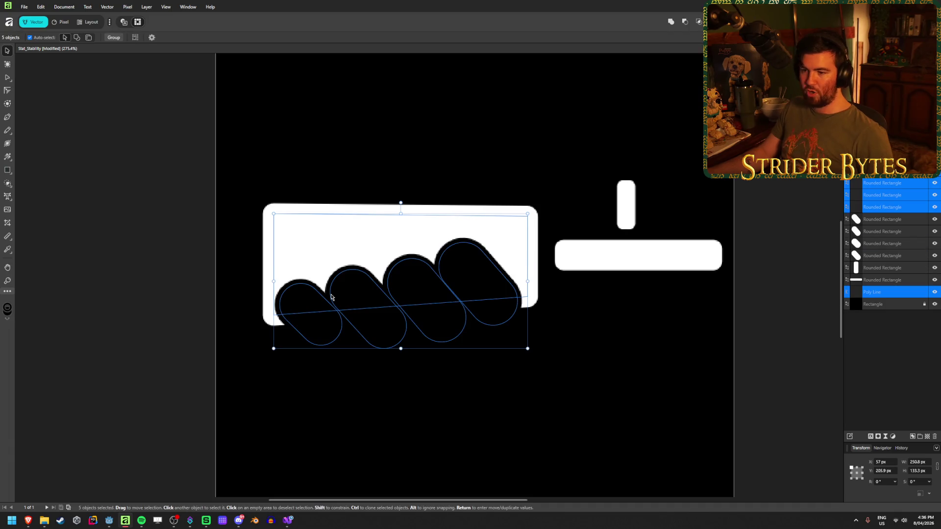
left_click(416, 301, "shift")
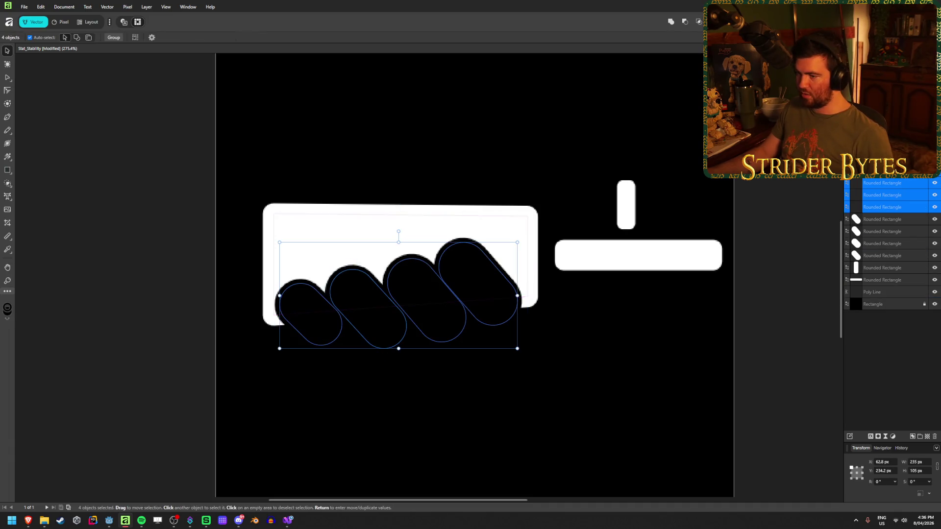
right_click(431, 294)
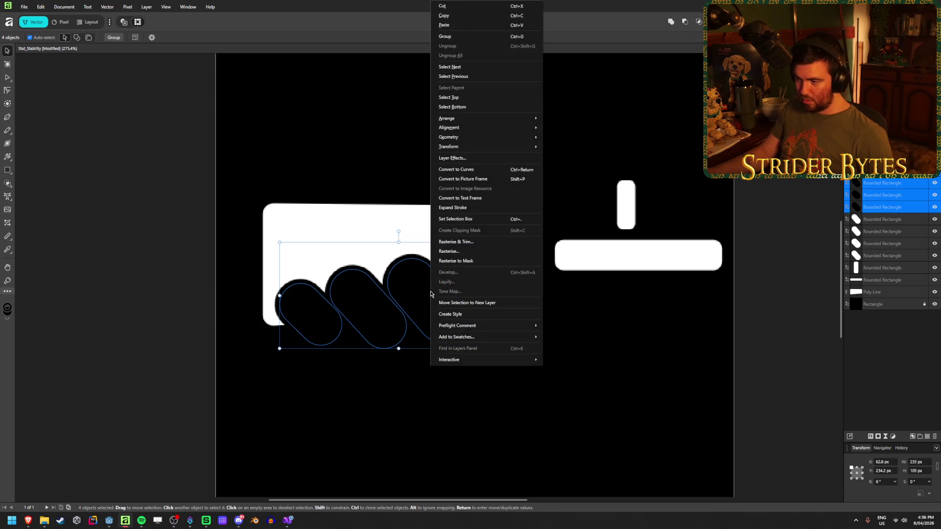
left_click(486, 207)
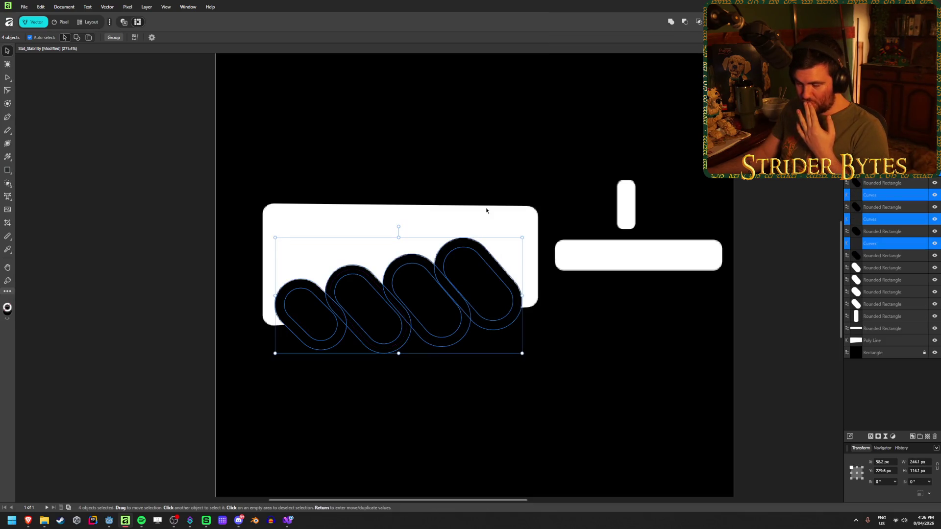
Subtract the black fingers and their outlines from the white block.
left_click(466, 216, "shift")
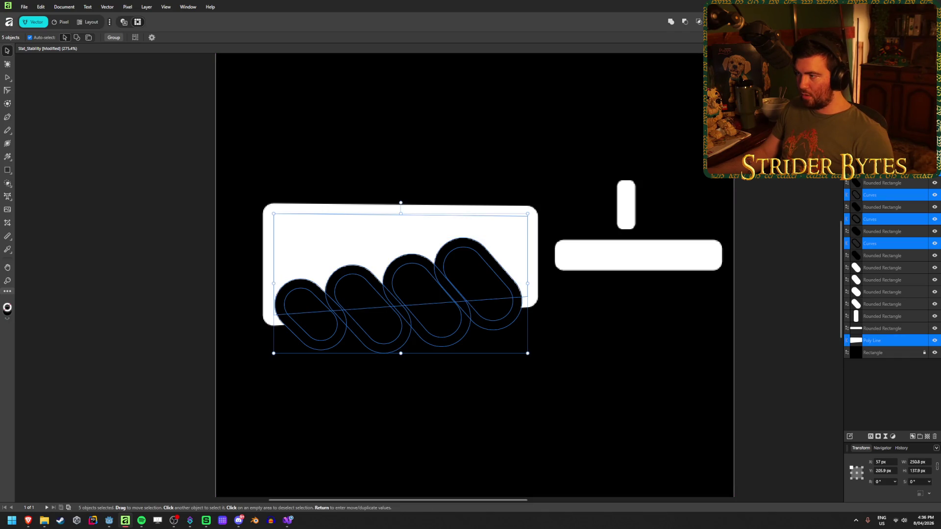
left_click_drag(264, 362, 485, 338)
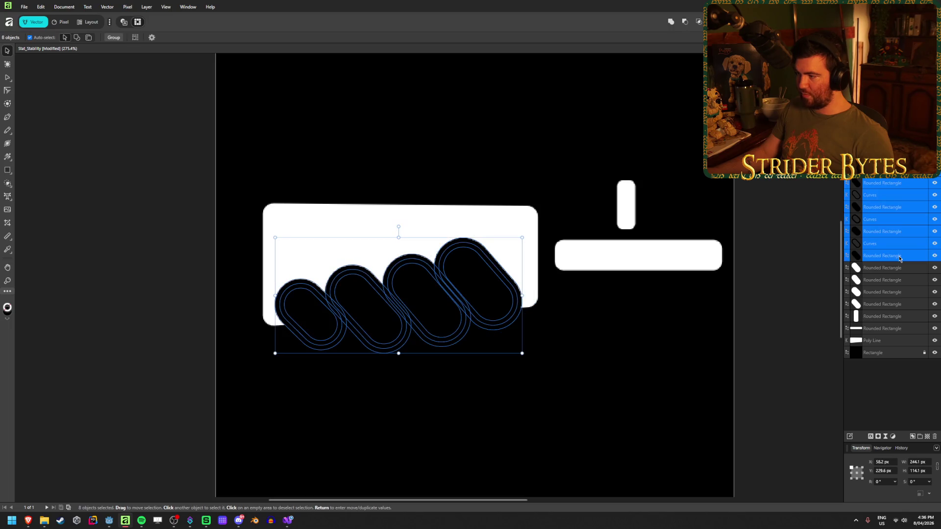
left_click(458, 220, "shift")
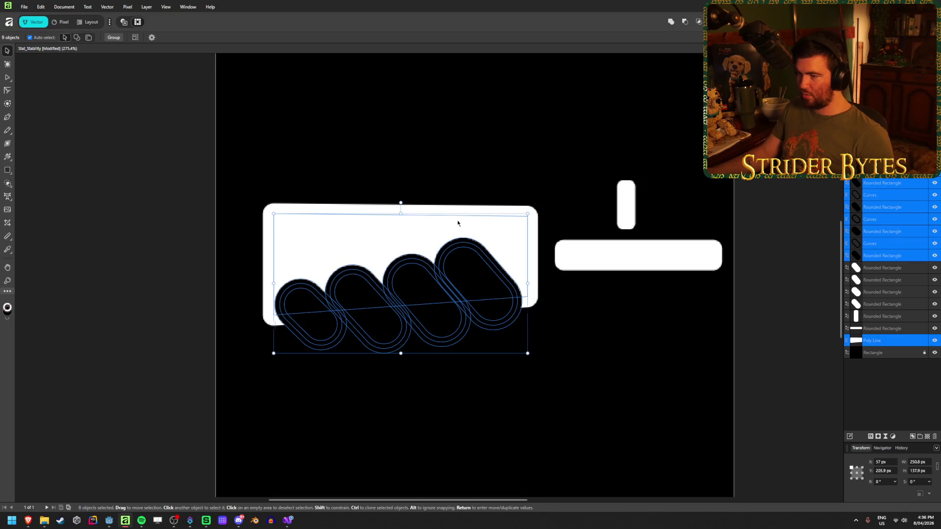
left_click(684, 23)
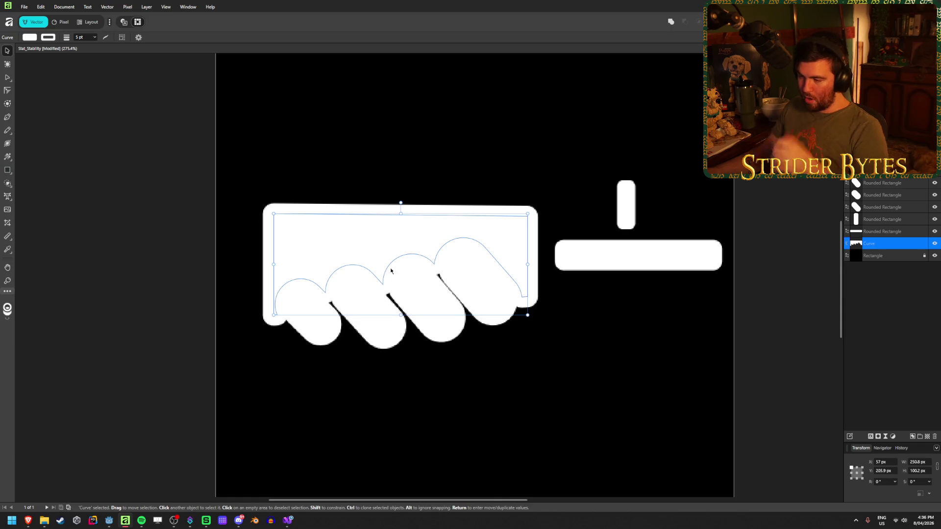
scroll(395, 283, "up", 1)
scroll(396, 280, "up", 1)
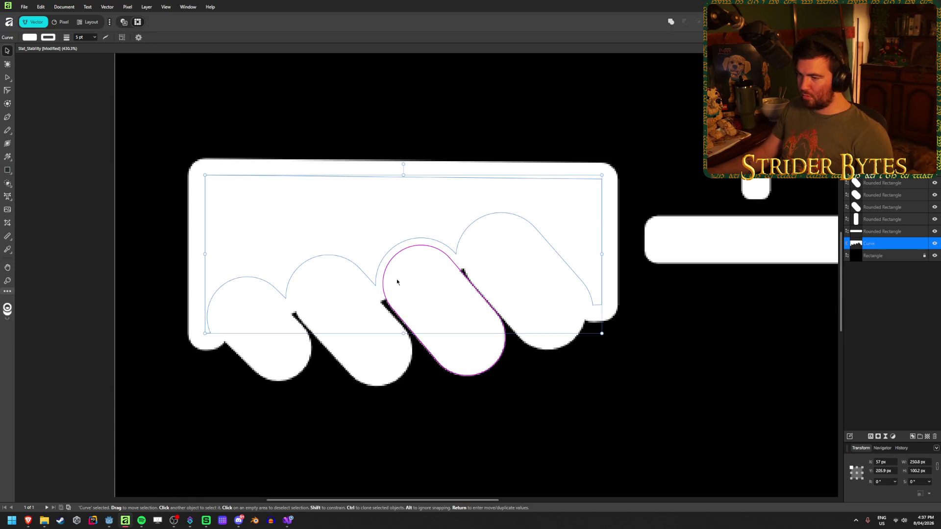
Make the four knuckle capsules white and set the curve's outline to 5 pt.
left_click(900, 212)
left_click(900, 171, "shift")
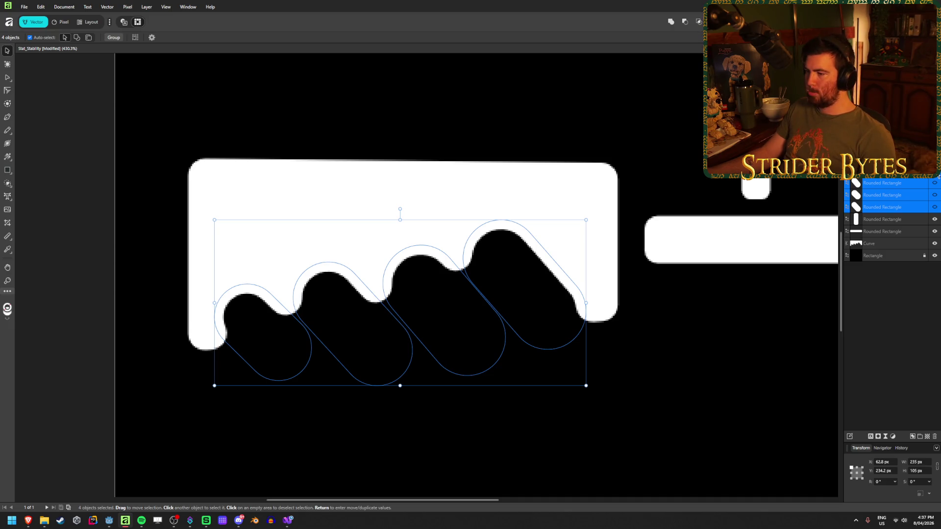
left_click(939, 174)
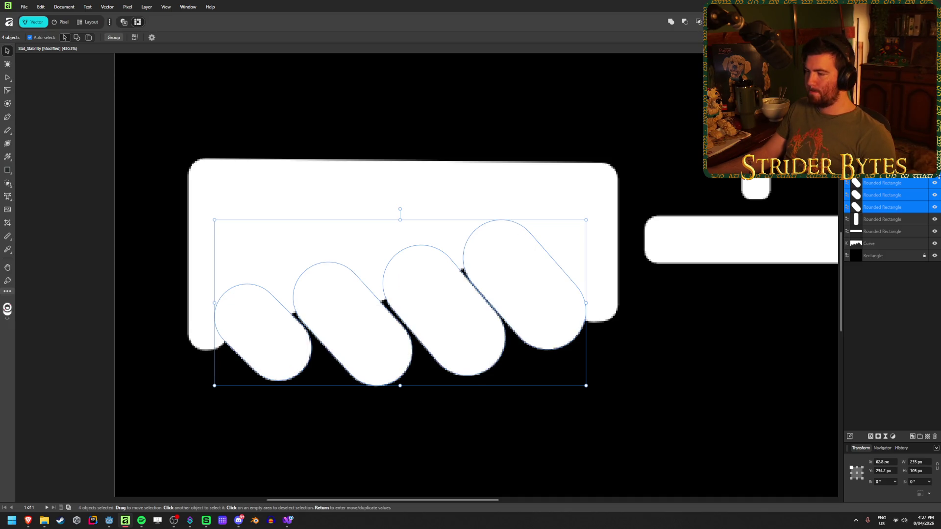
left_click(895, 245)
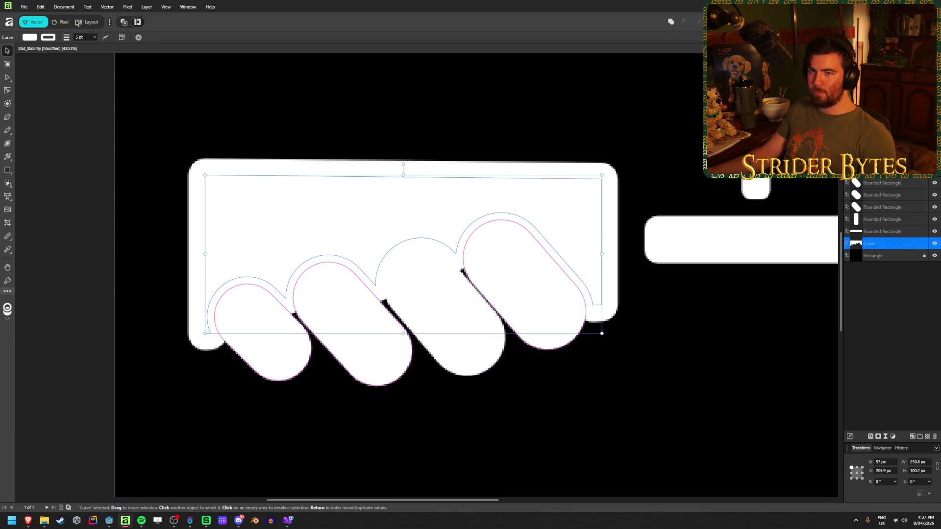
left_click(95, 38)
left_click_drag(96, 46, 46, 51)
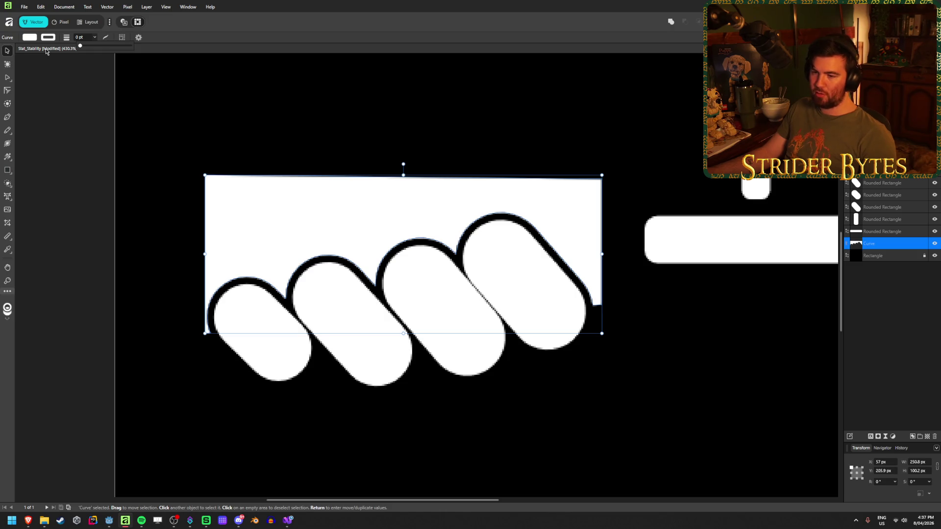
left_click_drag(76, 55, 96, 47)
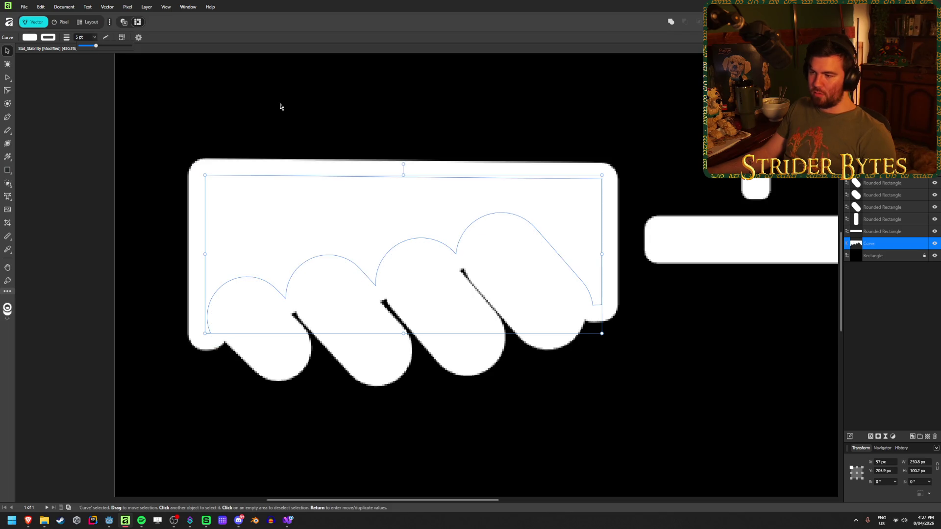
Undo back to the black-knuckle version and select the Poly Line block.
key("ctrl+z")
key("ctrl+shift+z")
key("ctrl+z")
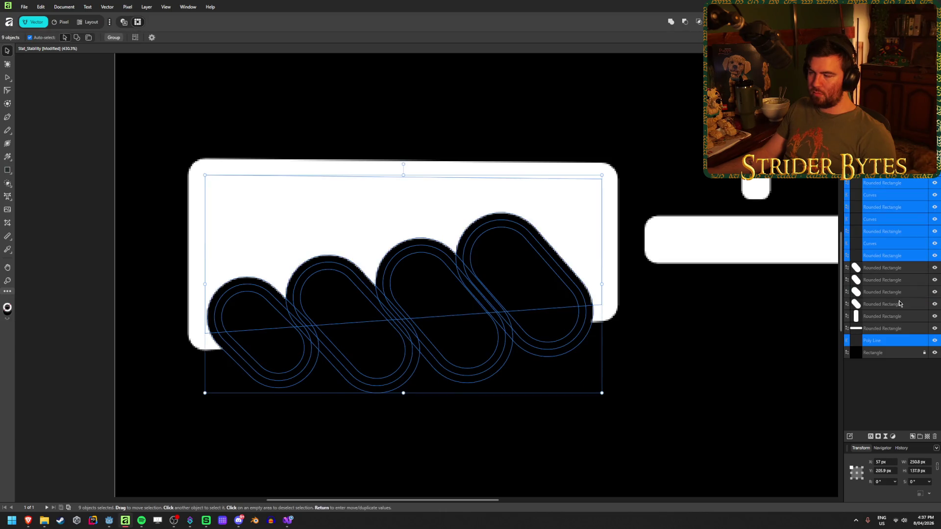
left_click(901, 377)
left_click(885, 345)
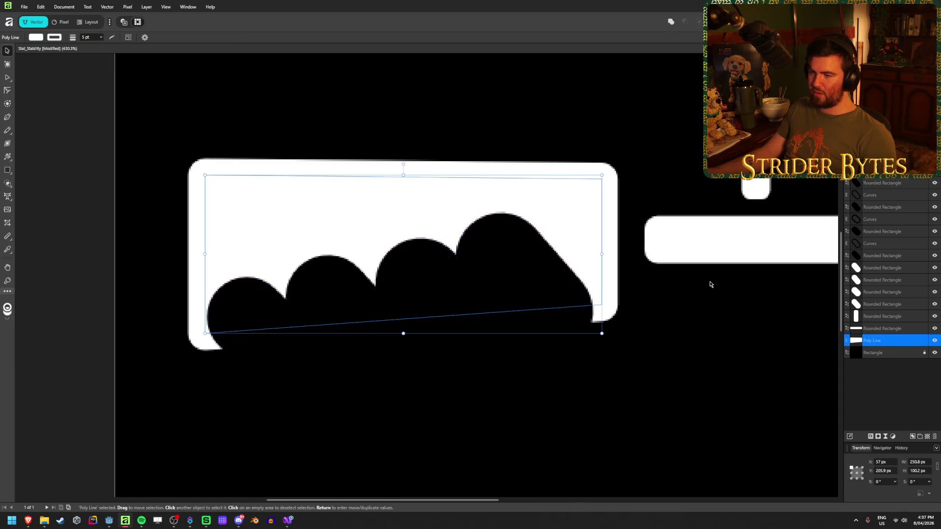
Expand the Poly Line's stroke into a separate Curves outline shape.
right_click(273, 210)
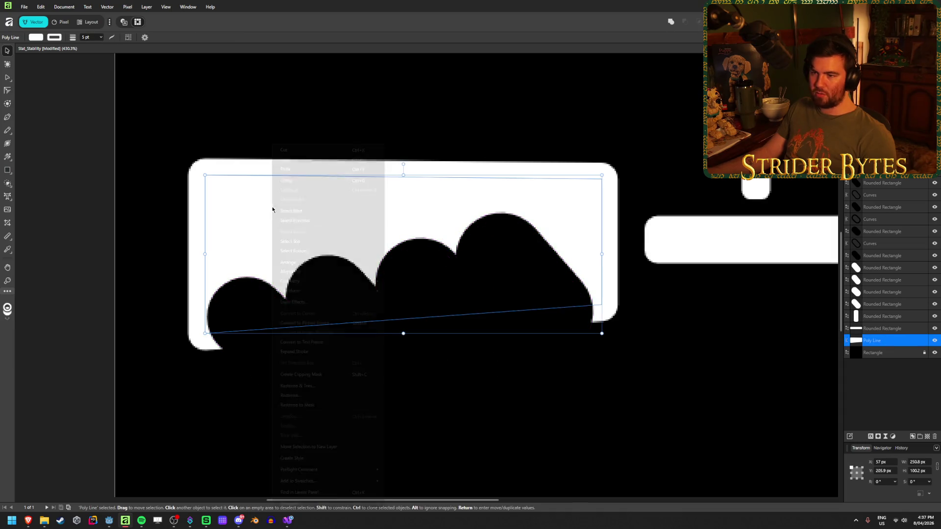
left_click(305, 352)
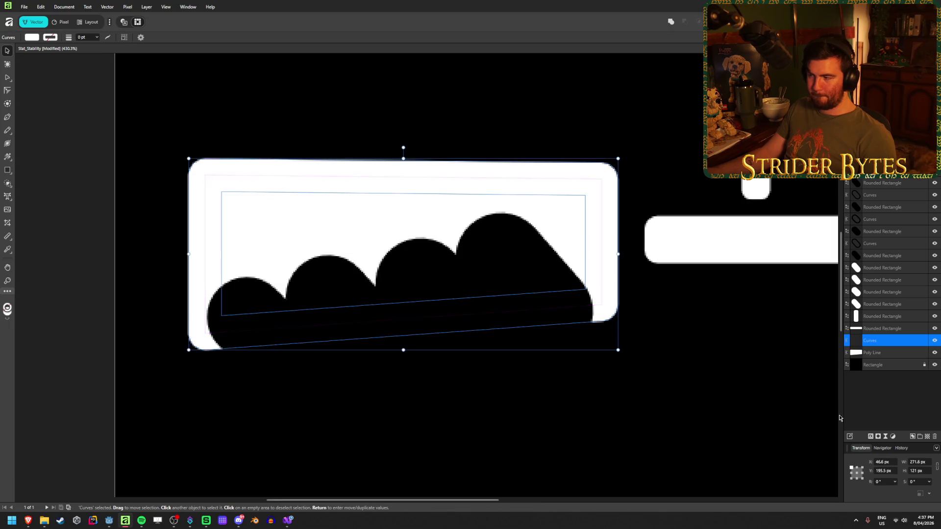
left_click(900, 378)
left_click(901, 353)
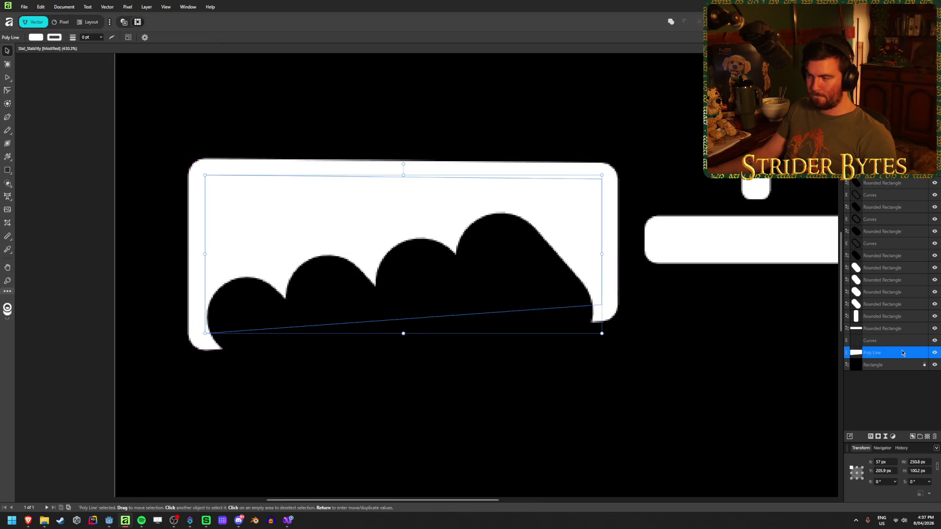
left_click(903, 342)
Toggle the Curves outline and Poly Line block visibility to compare them.
left_click(936, 342)
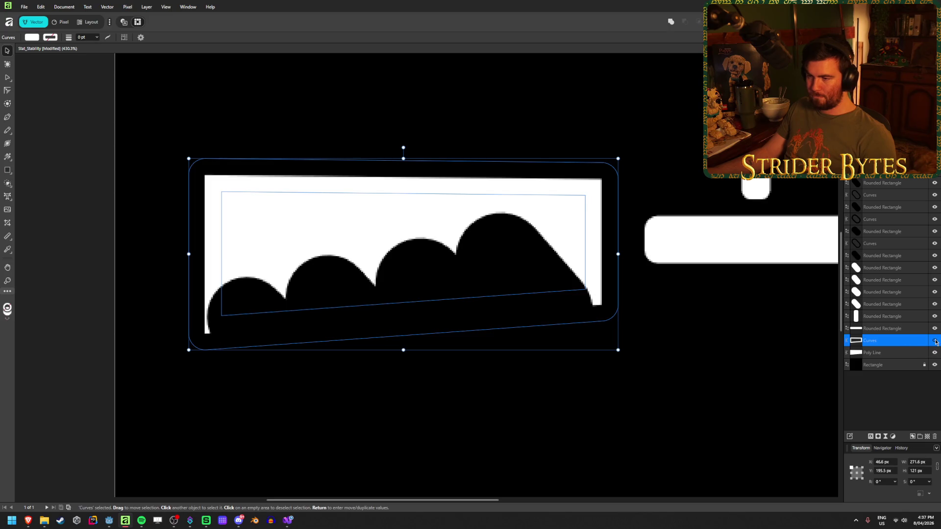
left_click(936, 342)
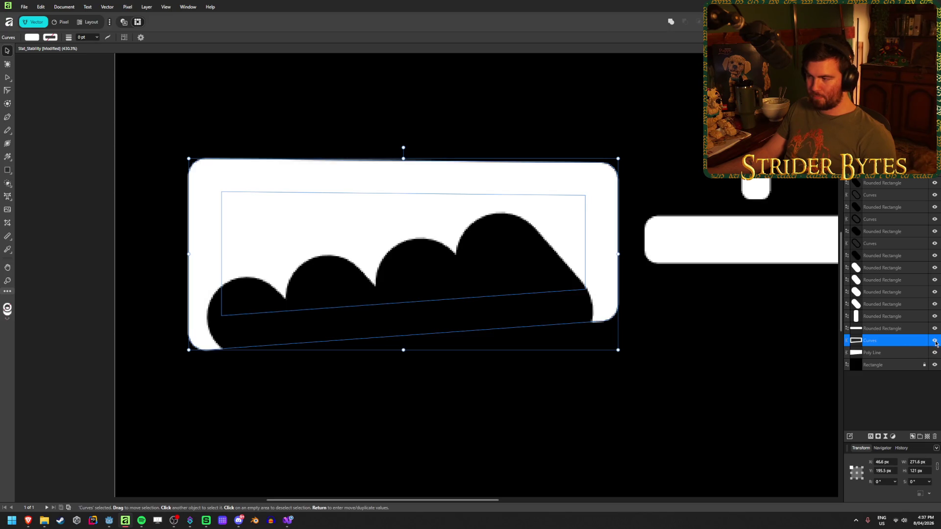
left_click(935, 353)
left_click(935, 353)
left_click(936, 353)
left_click(935, 353)
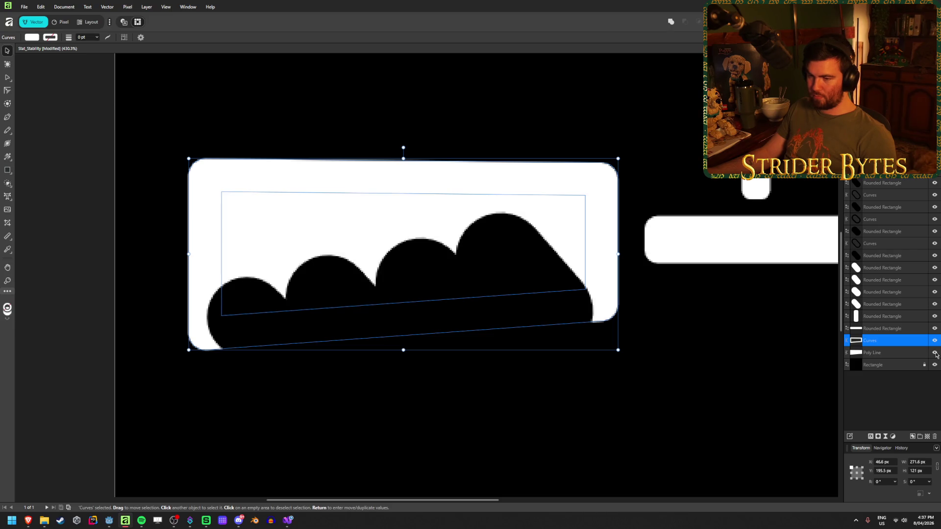
left_click(917, 379)
Select the knuckle shapes, their outlines and the Poly Line block together.
left_click(903, 329)
left_click(882, 341)
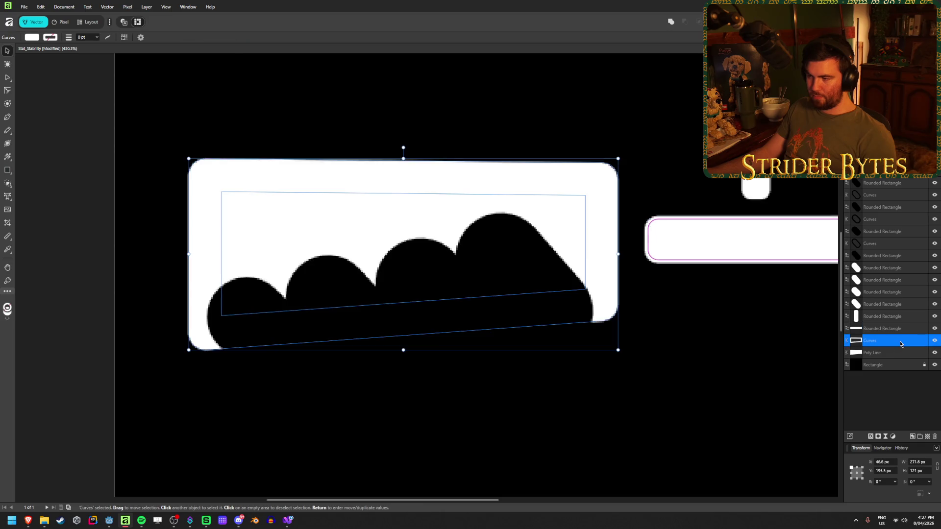
left_click(916, 378)
left_click(899, 243)
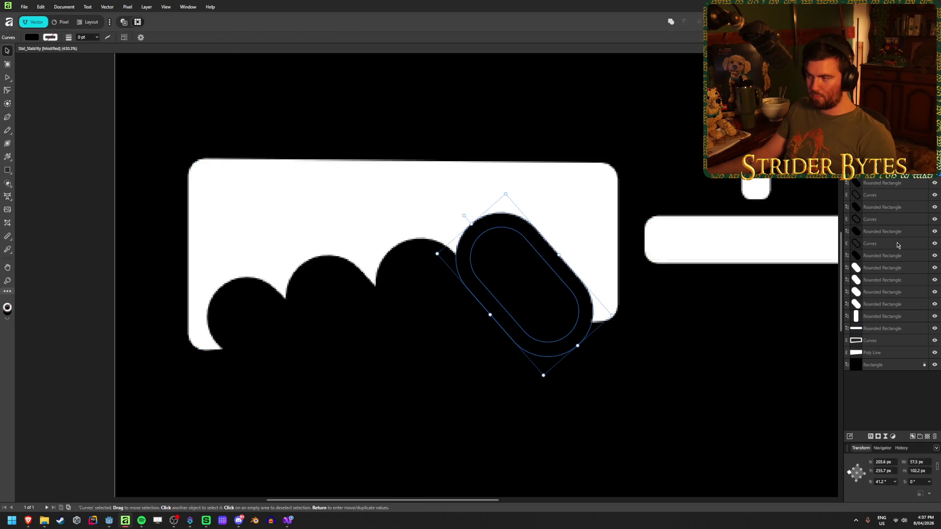
left_click(903, 255, "shift")
left_click(896, 352, "ctrl")
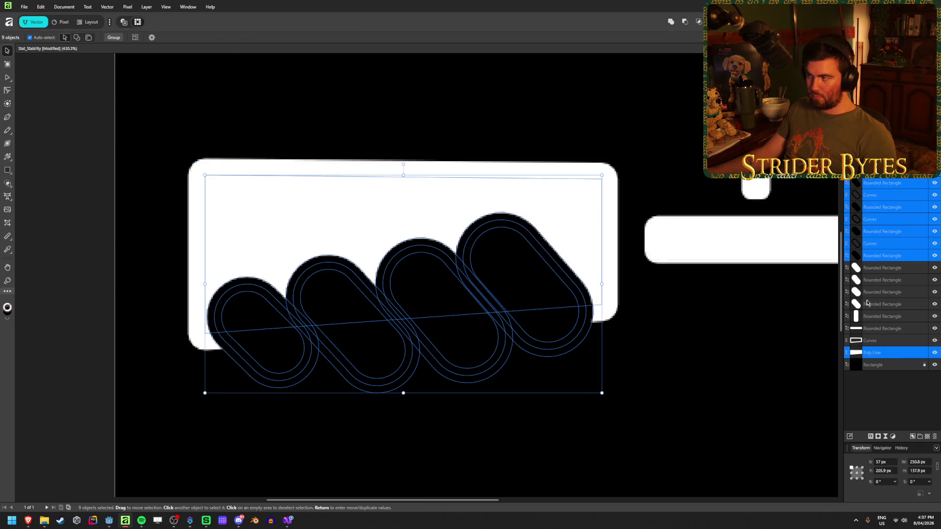
left_click(687, 22)
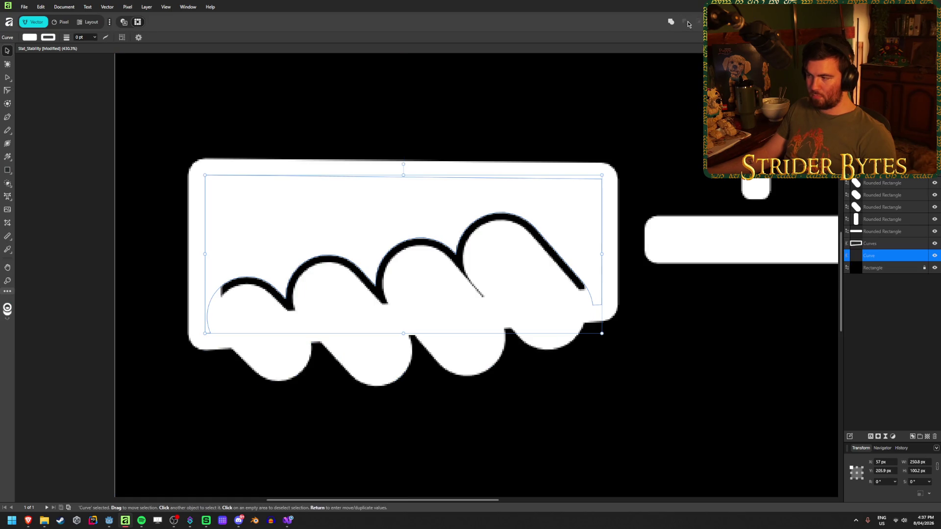
left_click(934, 244)
left_click(935, 245)
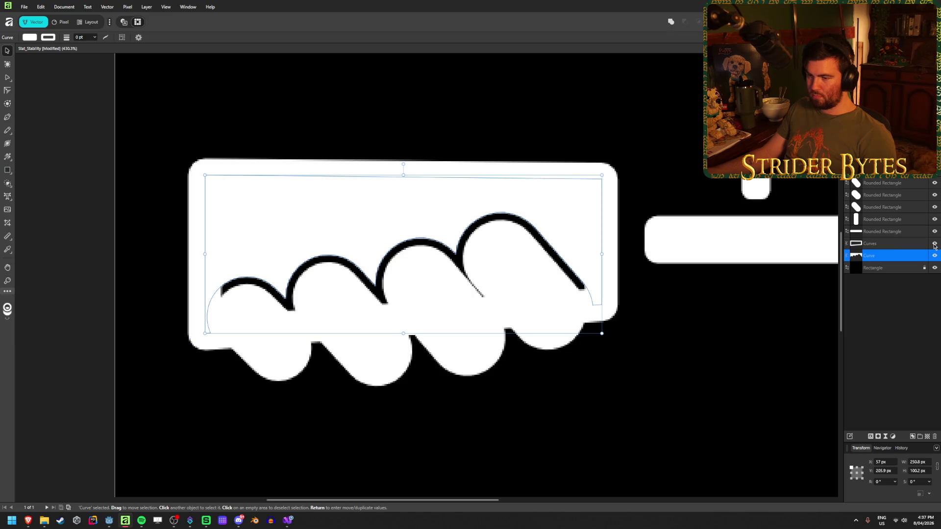
left_click(934, 208)
left_click(934, 208)
left_click(935, 208)
left_click(935, 208)
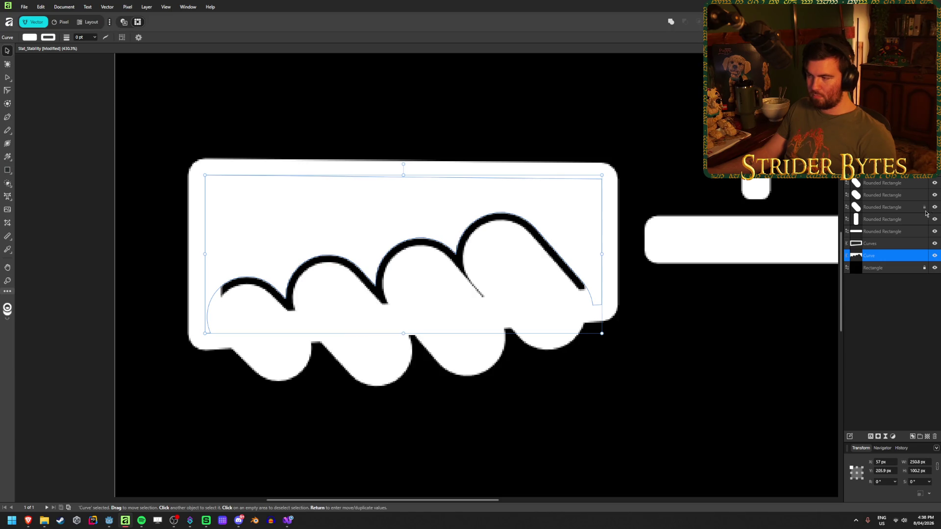
left_click_drag(877, 243, 877, 265)
key("ctrl+shift+bracketright")
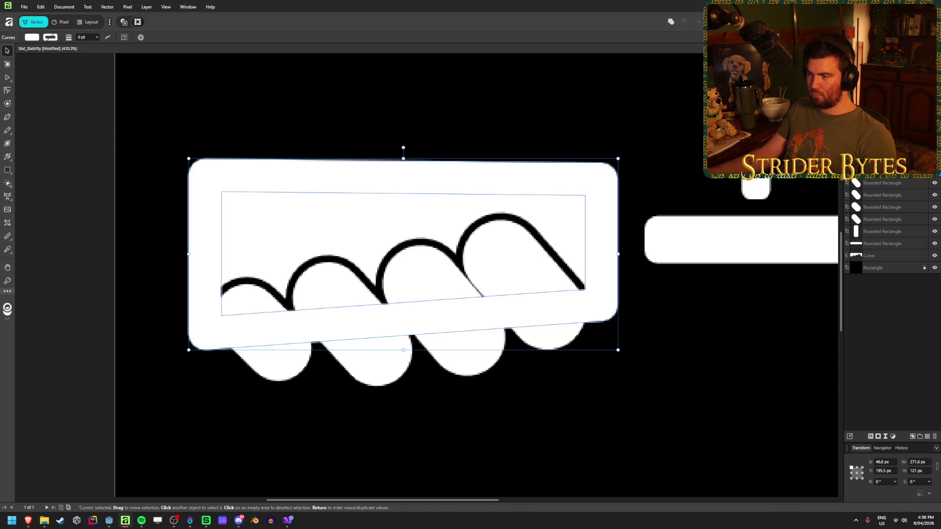
key("ctrl+z")
key("ctrl+z")
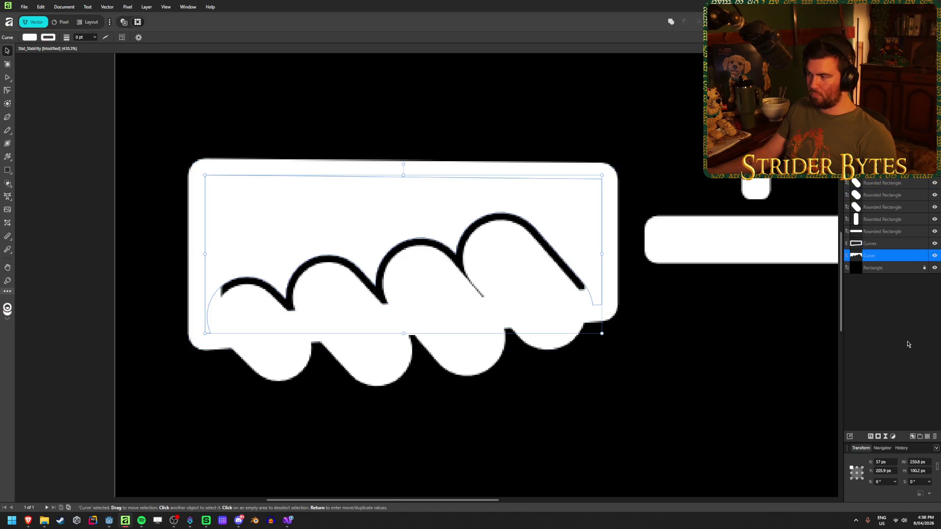
key("ctrl+z")
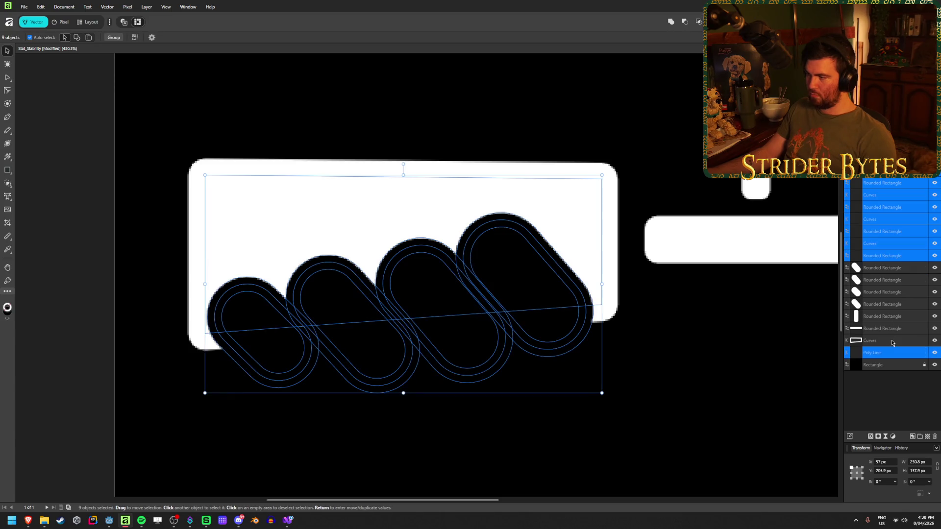
left_click(895, 345)
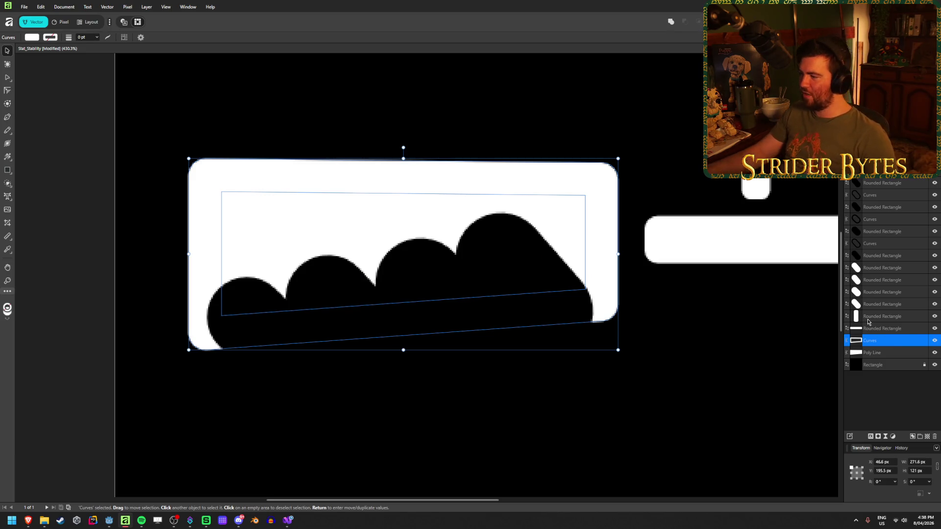
left_click(906, 400)
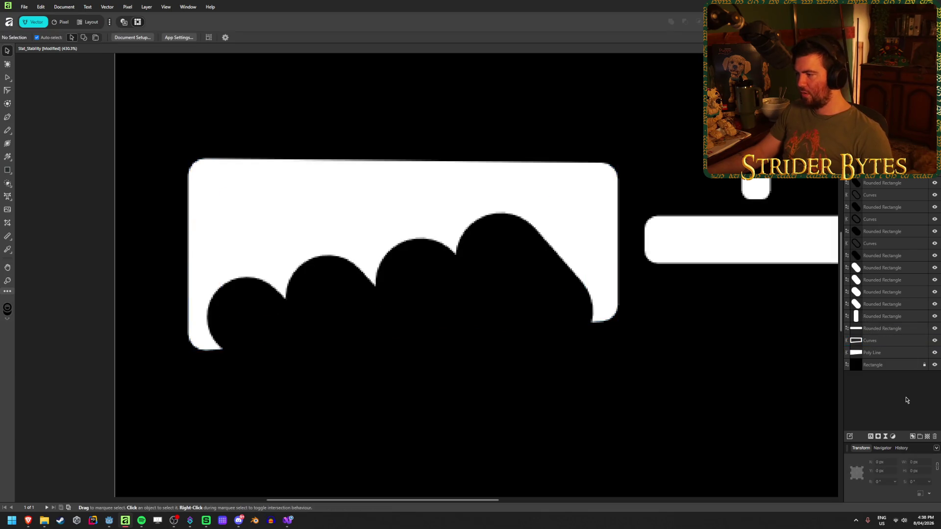
Undo back to the plain four knuckle capsules, discarding the outline curves.
key("ctrl+z")
key("ctrl+z")
key("ctrl+z")
key("ctrl+z")
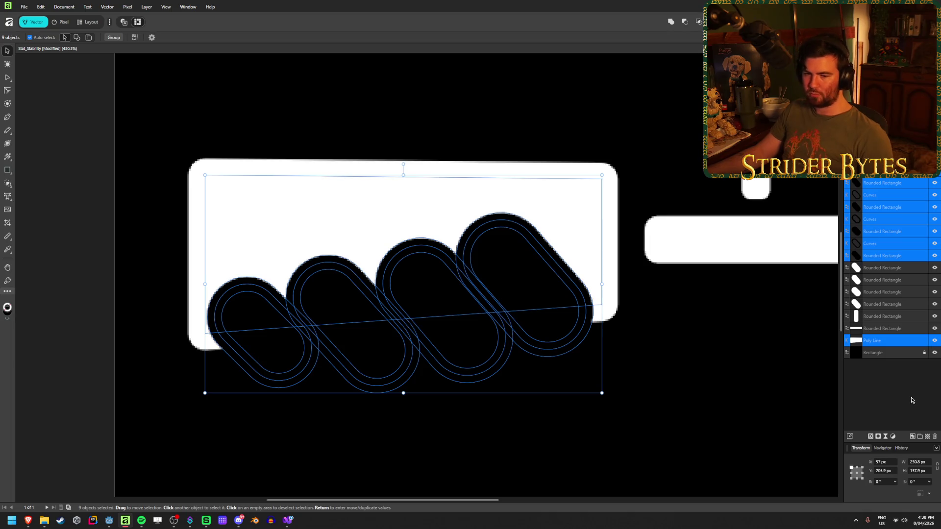
left_click(720, 386)
key("ctrl+z")
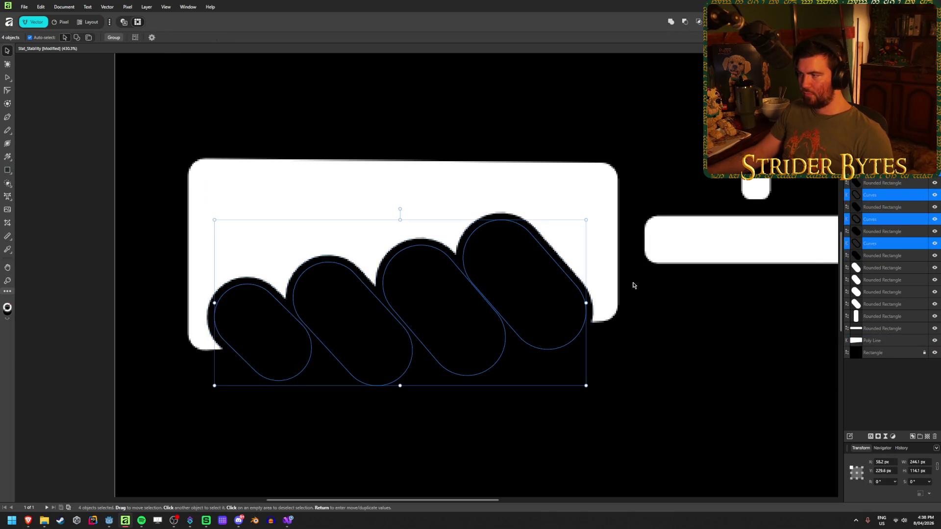
key("ctrl+z")
left_click(731, 364)
Select all four knuckle capsules and open their outline width setting.
left_click(498, 274)
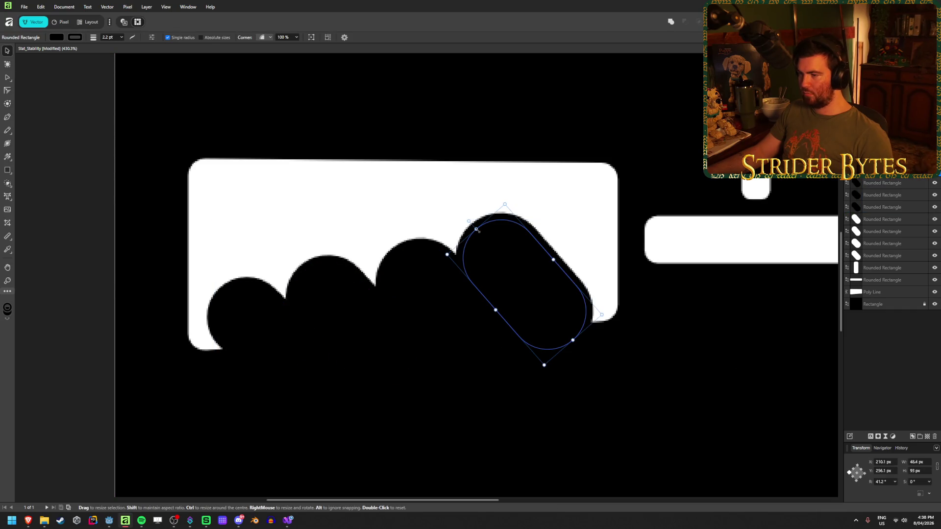
left_click(119, 38)
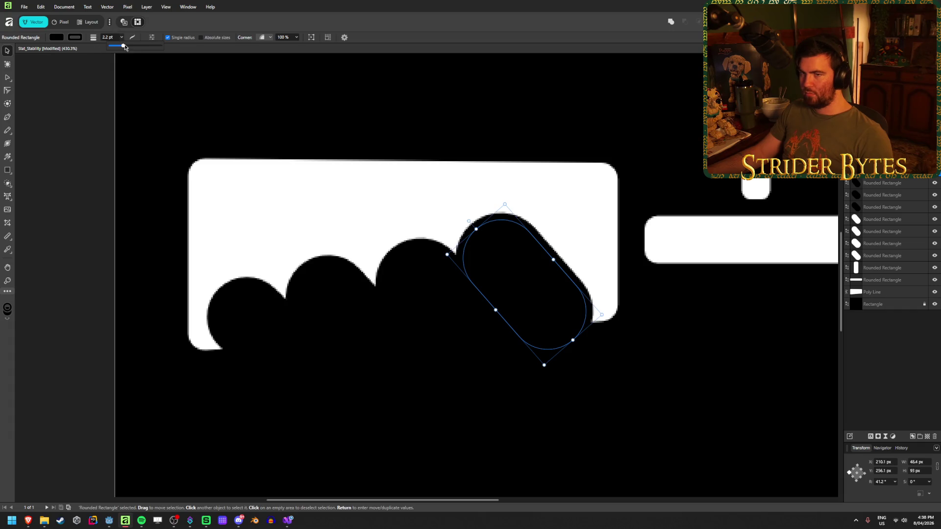
left_click(908, 208, "shift")
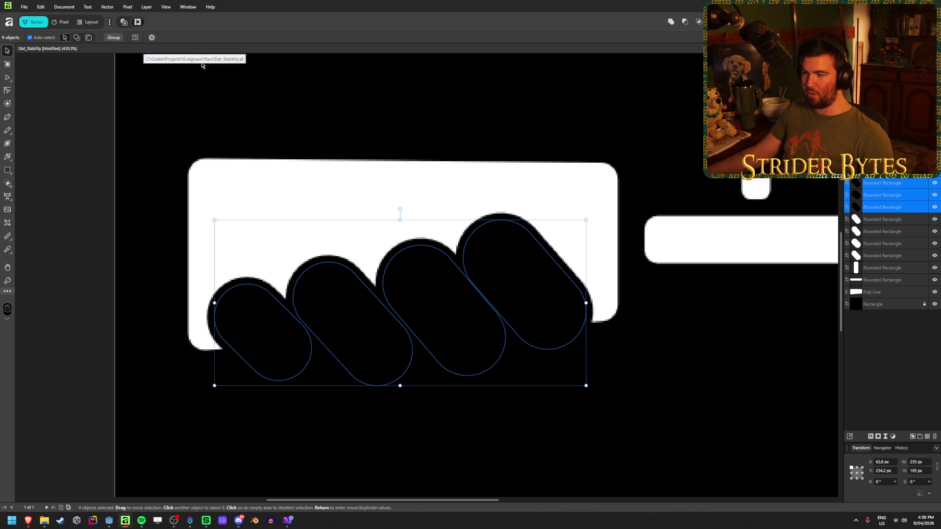
Set the four capsules' stroke to None, undoing a trial enlargement.
key("m")
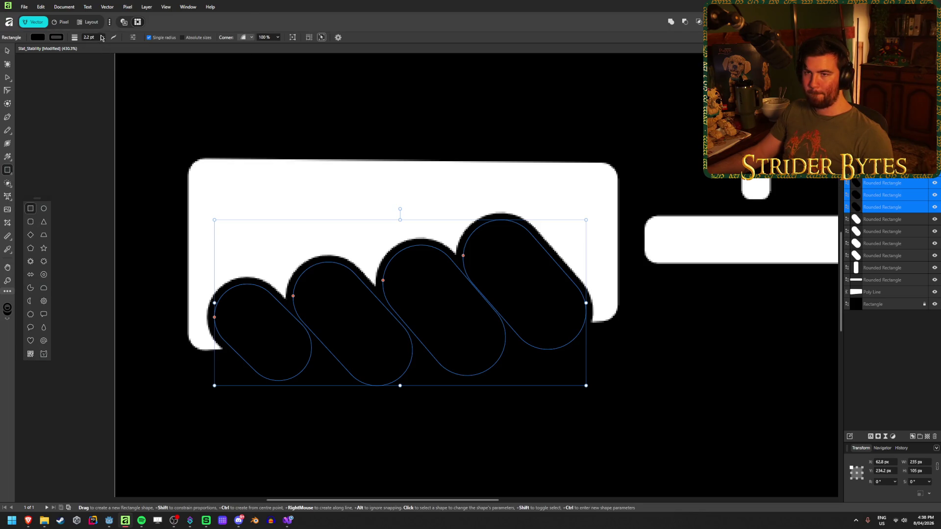
left_click(61, 40)
left_click(118, 47)
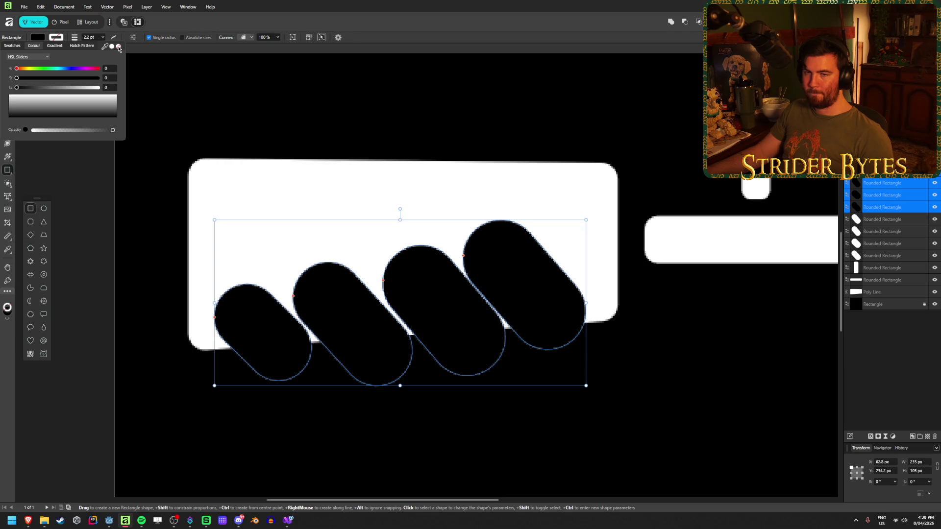
mouse_move(400, 220)
left_mouse_down()
mouse_move(395, 178)
mouse_move(407, 152)
mouse_move(398, 219)
mouse_move(397, 200)
left_mouse_up()
key("ctrl+z")
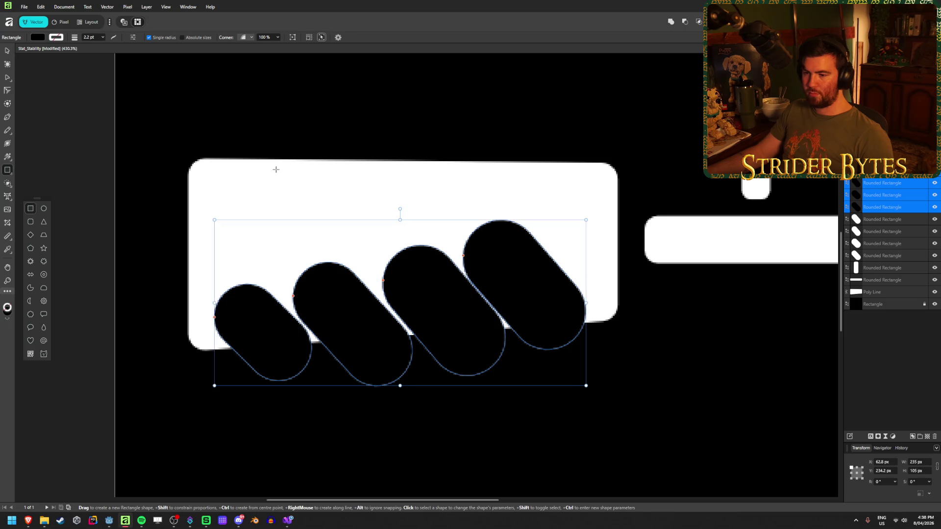
Widen and lengthen the first and second knuckle capsules.
left_click(265, 310)
key("v")
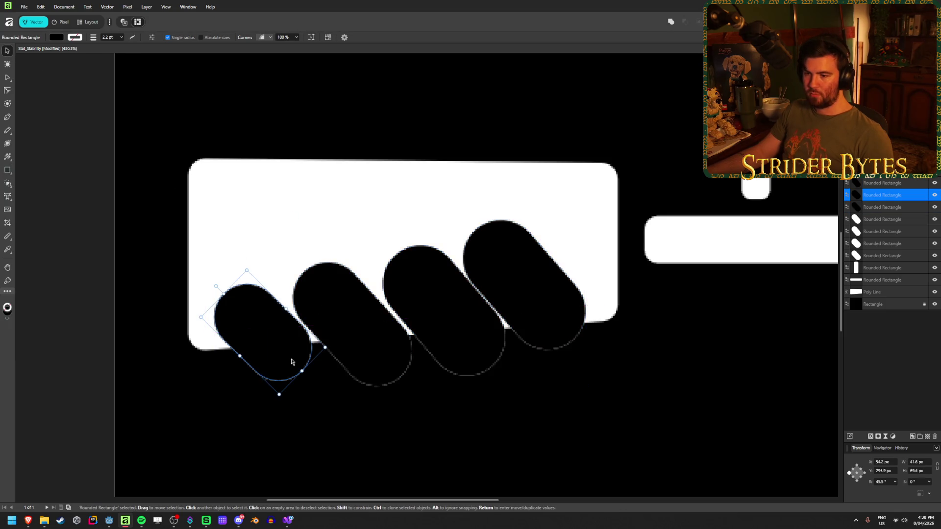
left_click_drag(227, 294, 217, 284)
left_click_drag(278, 307, 283, 300)
left_click(345, 295)
left_click_drag(307, 271, 280, 245)
mouse_move(365, 288)
left_mouse_down()
mouse_move(395, 273)
mouse_move(367, 220)
left_mouse_up()
Widen the third capsule and the fourth to 65 px, then select all four.
left_click(401, 256)
mouse_move(460, 268)
left_mouse_down()
mouse_move(483, 251)
mouse_move(453, 214)
left_mouse_up()
left_click(473, 251)
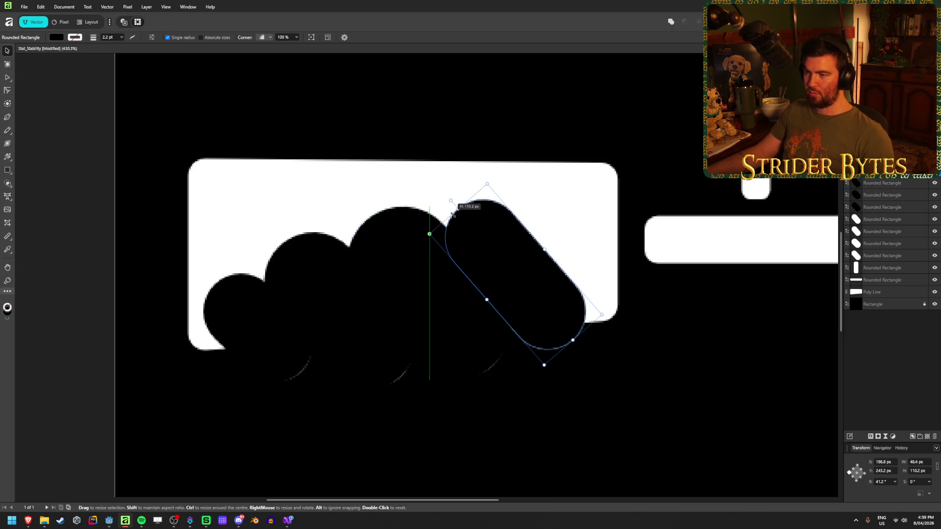
left_click_drag(542, 249, 555, 240)
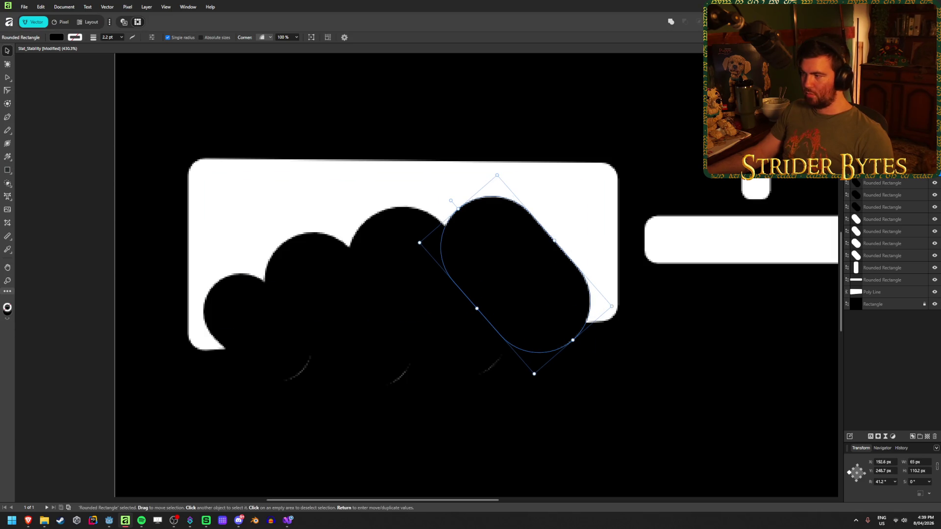
left_click(891, 210, "shift")
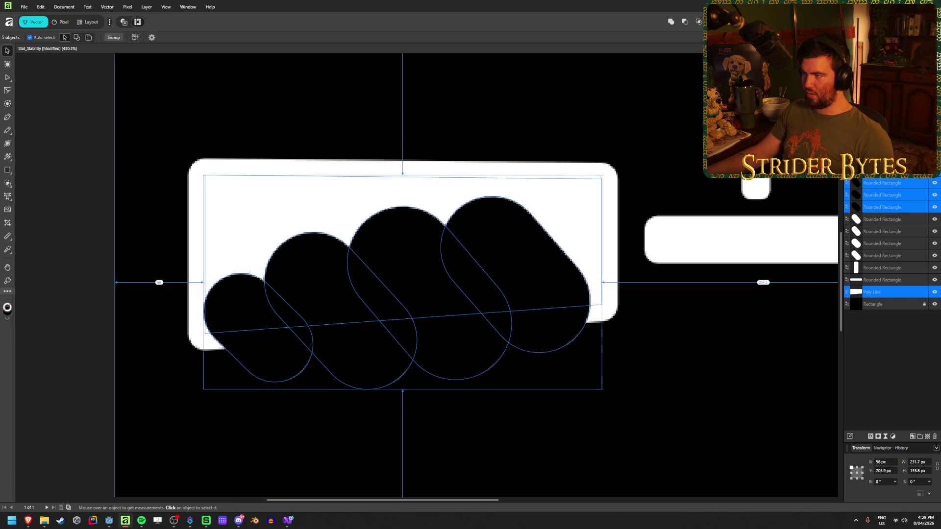
Try subtracting the capsules and resizing the rightmost one, undoing both.
left_click(689, 22)
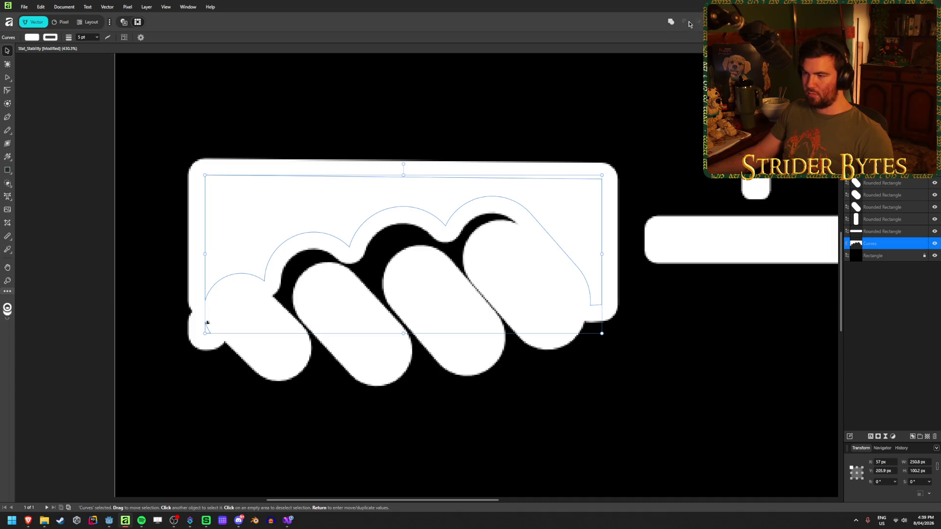
key("ctrl+z")
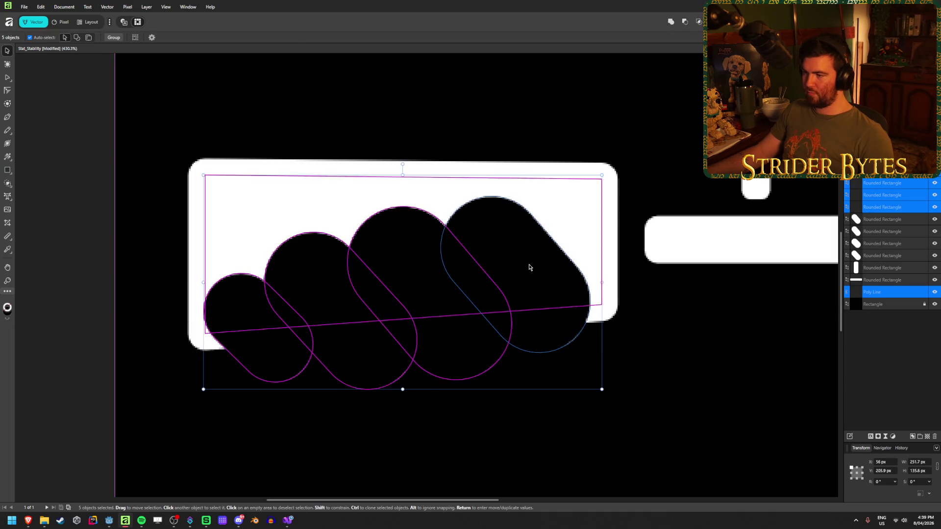
left_click(530, 266)
mouse_move(558, 245)
left_mouse_down()
mouse_move(564, 232)
mouse_move(554, 260)
left_mouse_up()
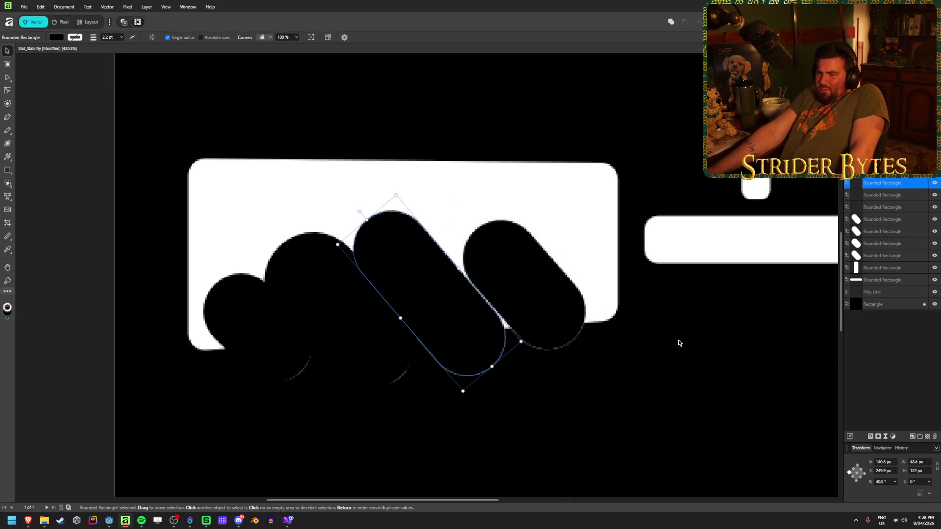
key("ctrl+a")
key("ctrl+z")
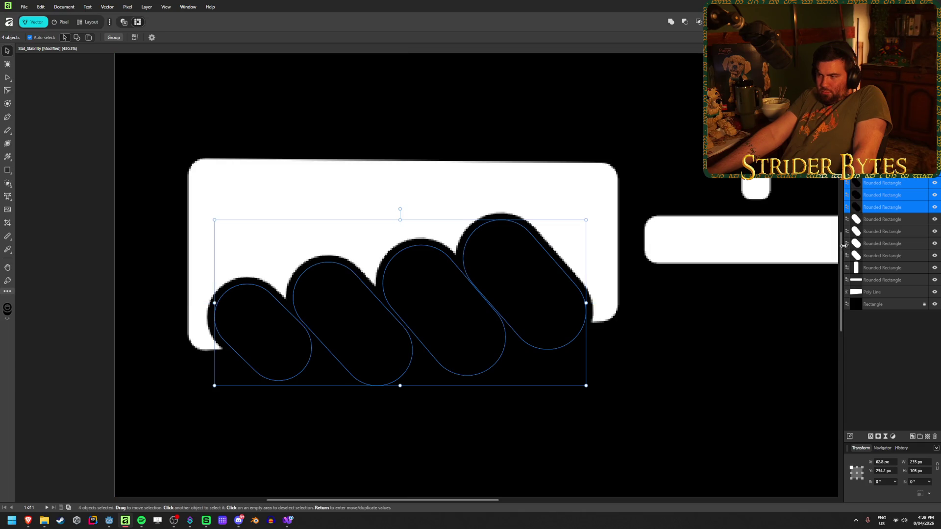
Rasterise the white hand outline shape into a pixel layer.
left_click(917, 207)
left_click(912, 171, "shift")
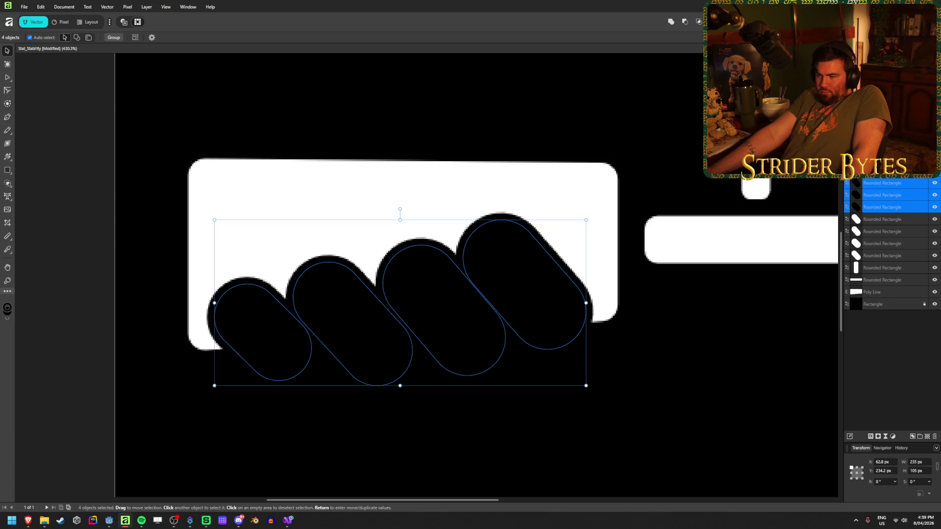
left_click(884, 397)
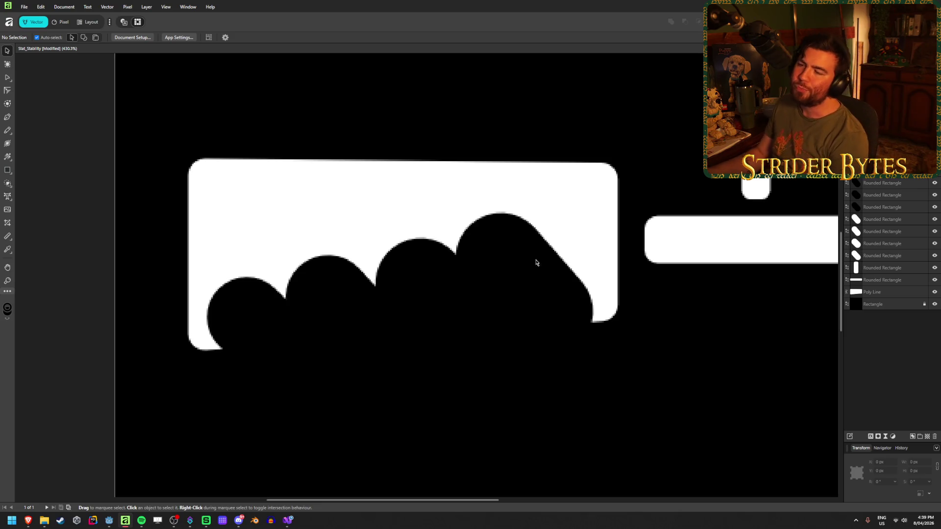
left_click(900, 292)
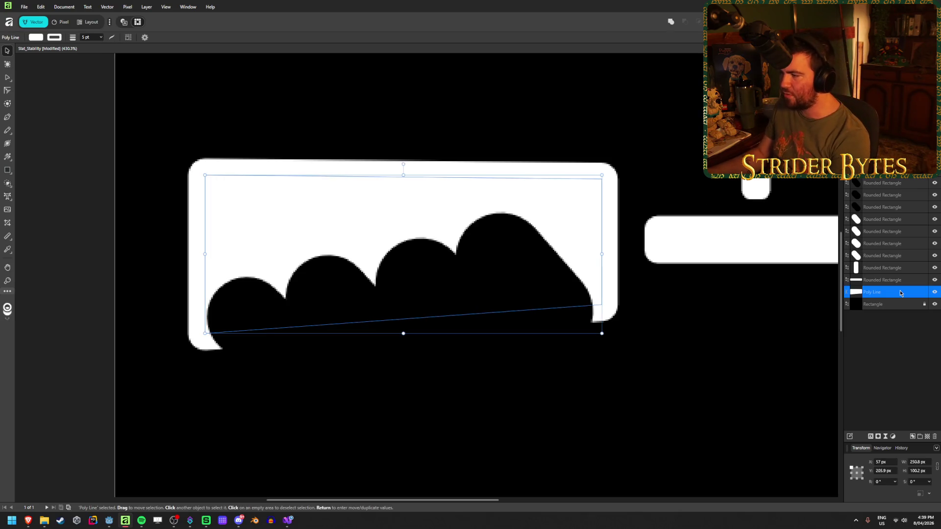
right_click(432, 202)
left_click(476, 396)
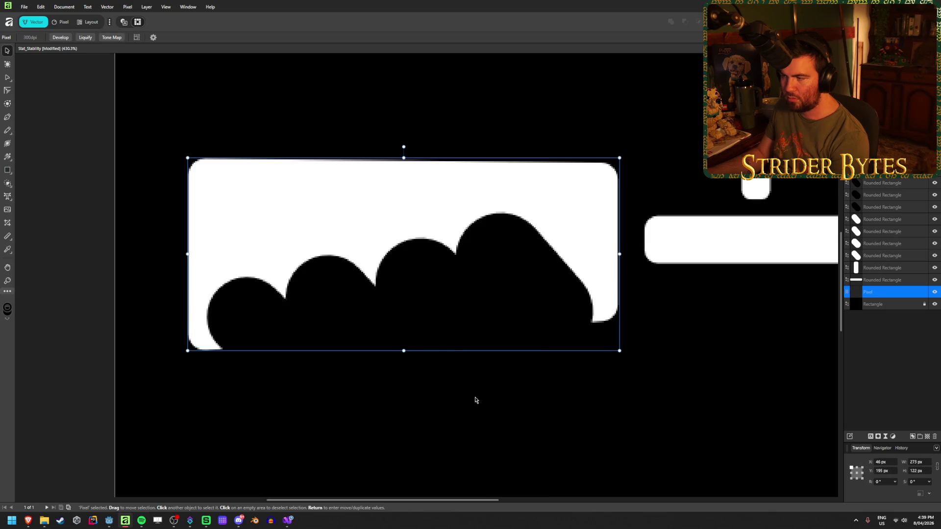
mouse_move(539, 211)
left_mouse_down()
mouse_move(533, 182)
mouse_move(455, 130)
mouse_move(517, 157)
mouse_move(540, 181)
left_mouse_up()
key("ctrl+z")
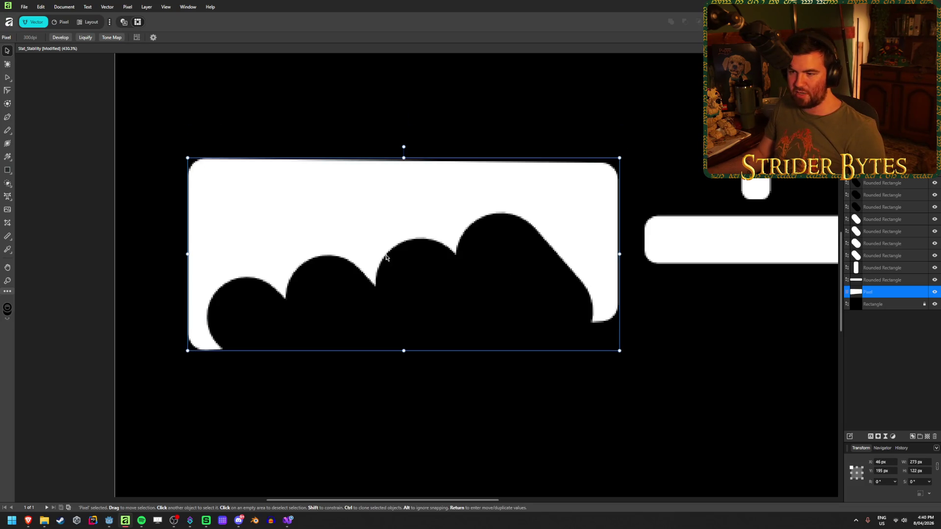
Try a boolean merge of the capsules with the white pixel shape, then undo.
left_click(510, 268)
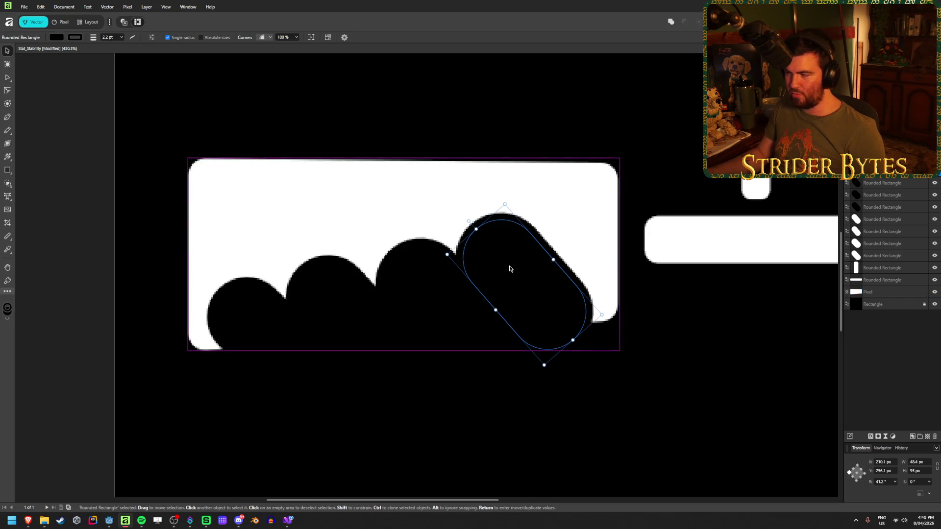
left_click(895, 207, "shift")
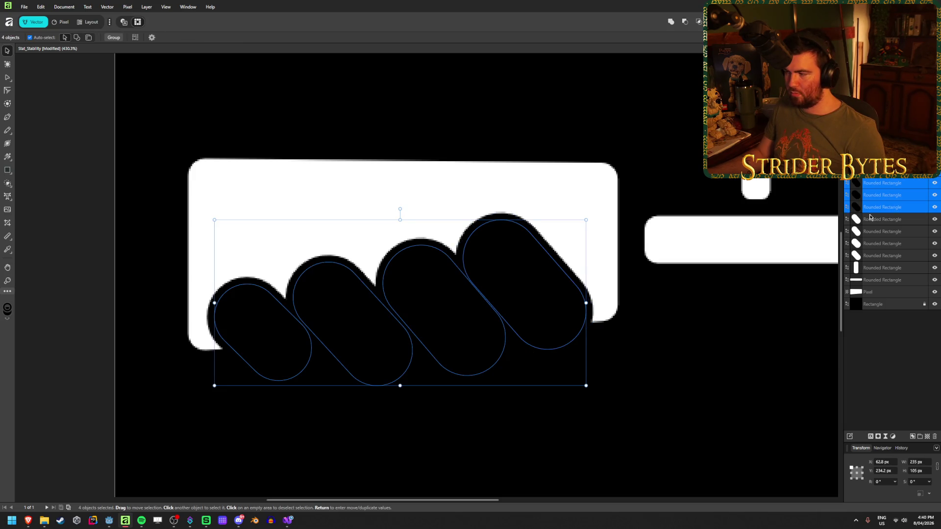
left_click(888, 296, "ctrl")
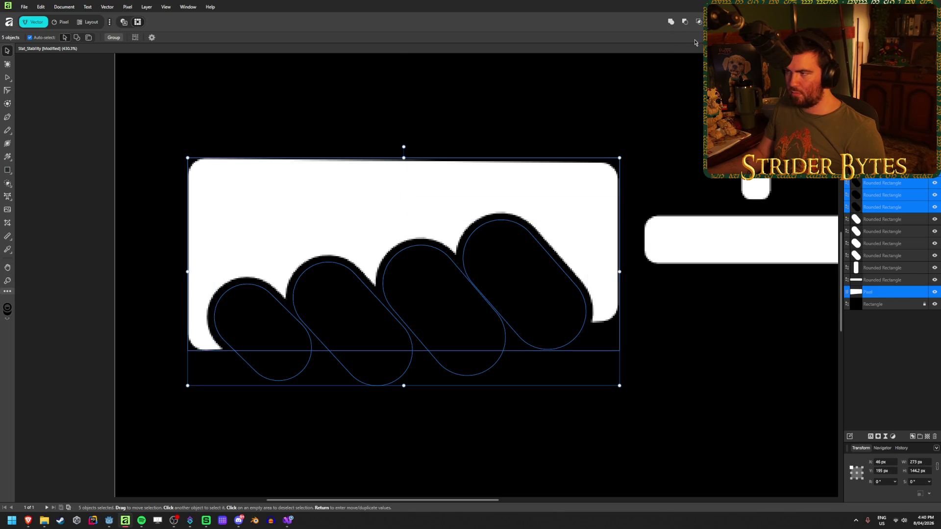
left_click(688, 23)
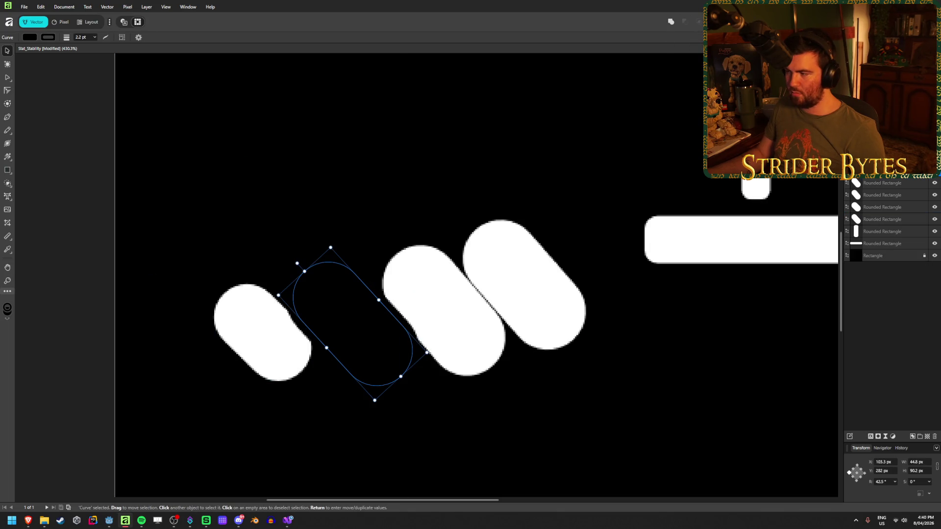
key("ctrl+z")
Reselect the four capsules plus the white pixel shape and undo another boolean.
left_click(889, 182)
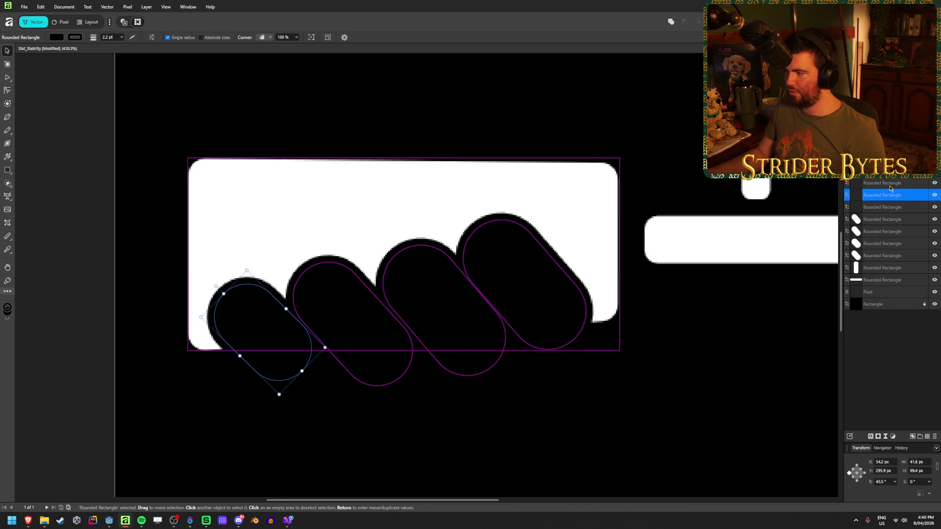
left_click(883, 231, "shift")
left_click(577, 191)
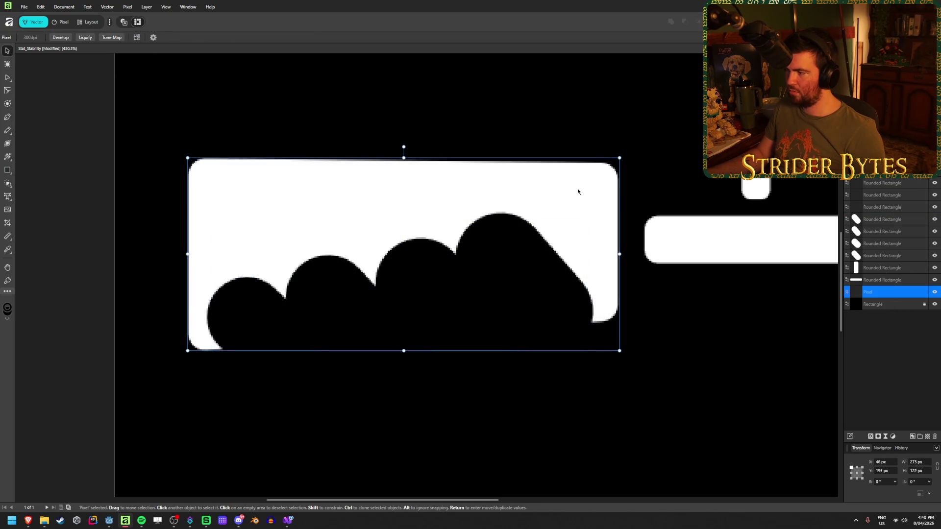
left_click(886, 183)
left_click(890, 210, "shift")
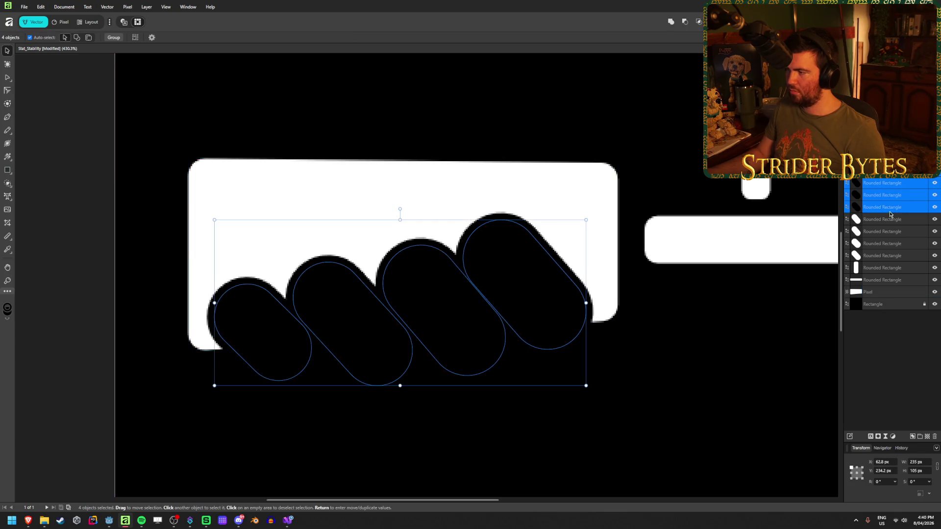
left_click(497, 179, "shift")
left_click(683, 22)
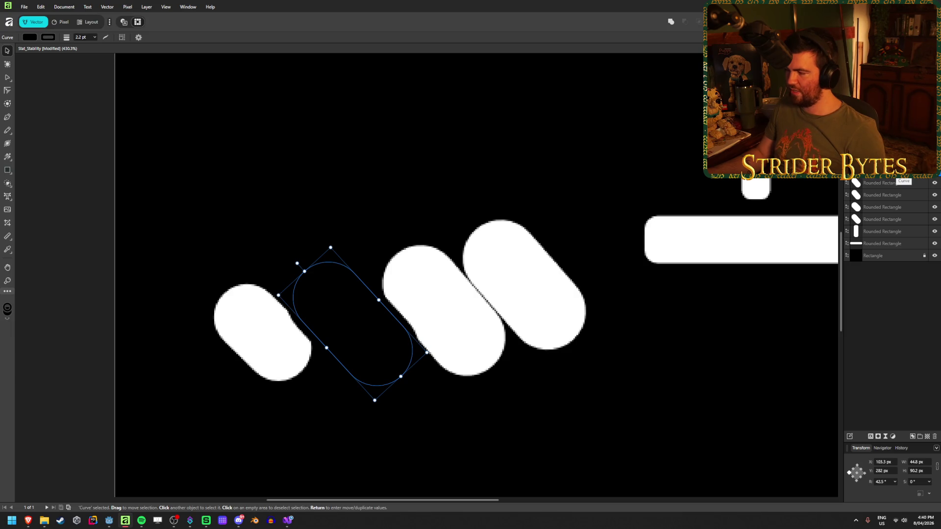
key("ctrl+z")
Test one more boolean and a move on the five objects, undoing both.
left_click(892, 291)
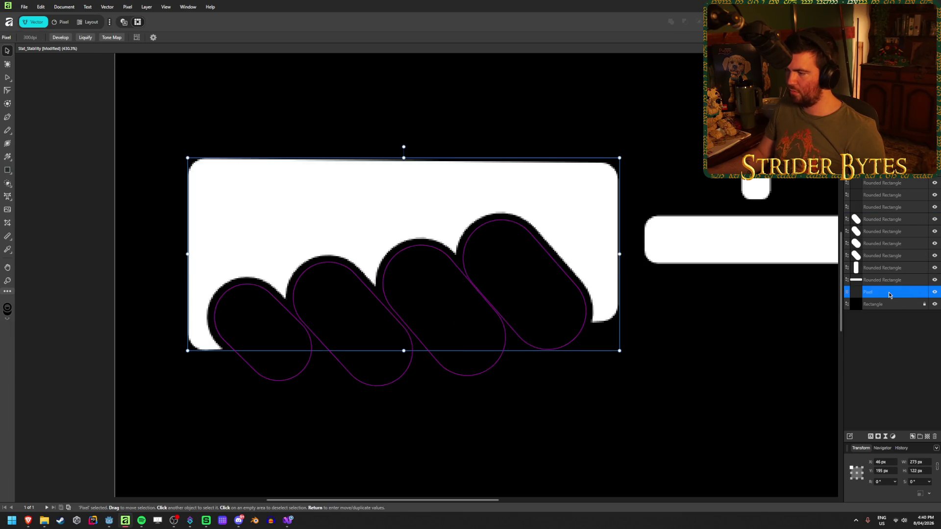
left_click(898, 207, "ctrl")
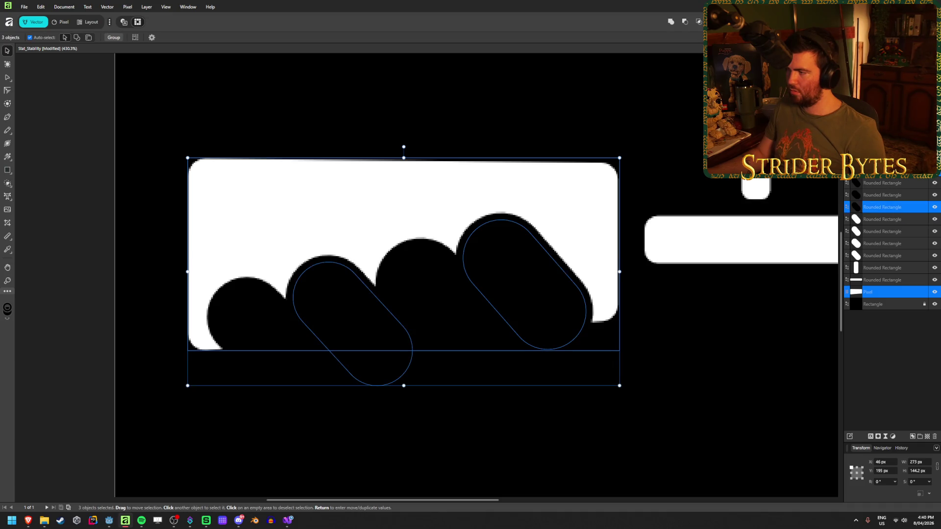
left_click(894, 183, "shift")
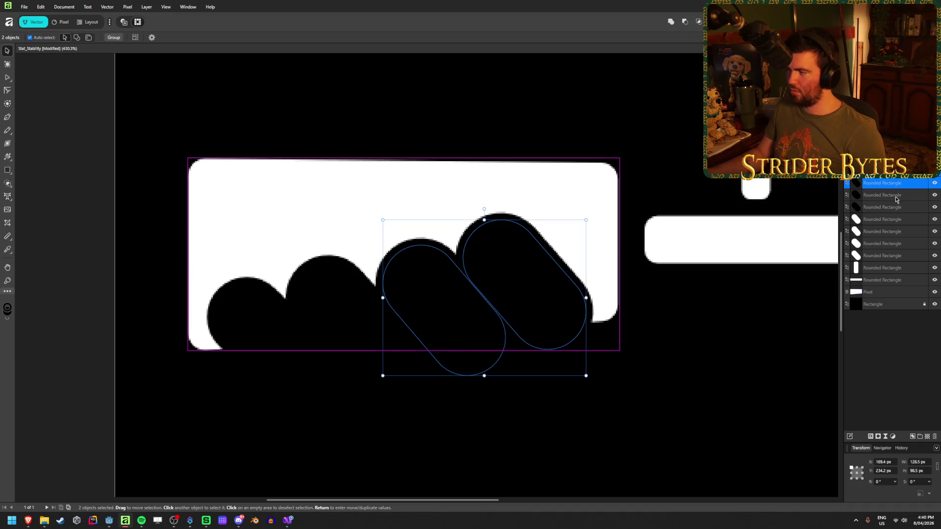
left_click(897, 292, "ctrl")
left_click(685, 24)
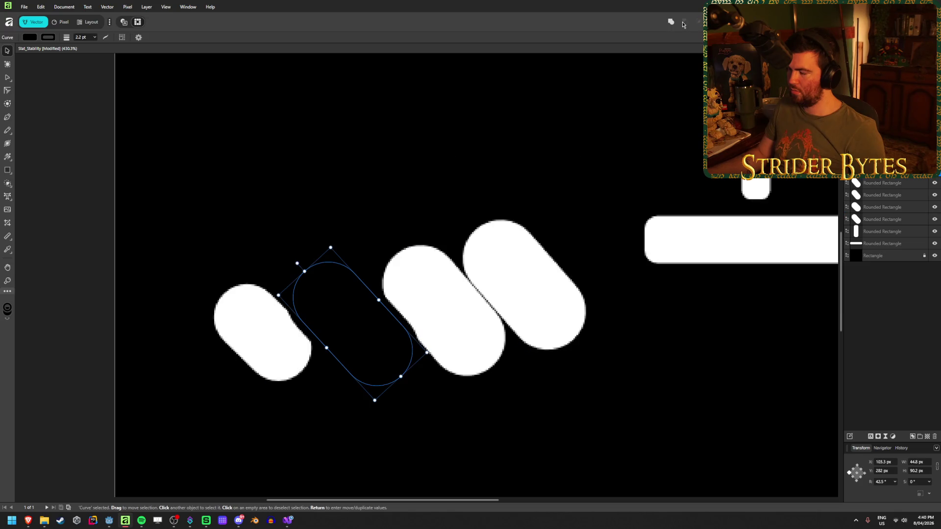
key("ctrl+z")
mouse_move(561, 189)
left_mouse_down()
mouse_move(550, 183)
mouse_move(550, 89)
mouse_move(565, 157)
mouse_move(552, 204)
left_mouse_up()
key("ctrl+d")
Rasterise the four knuckle capsules into pixel layers.
left_click(891, 291)
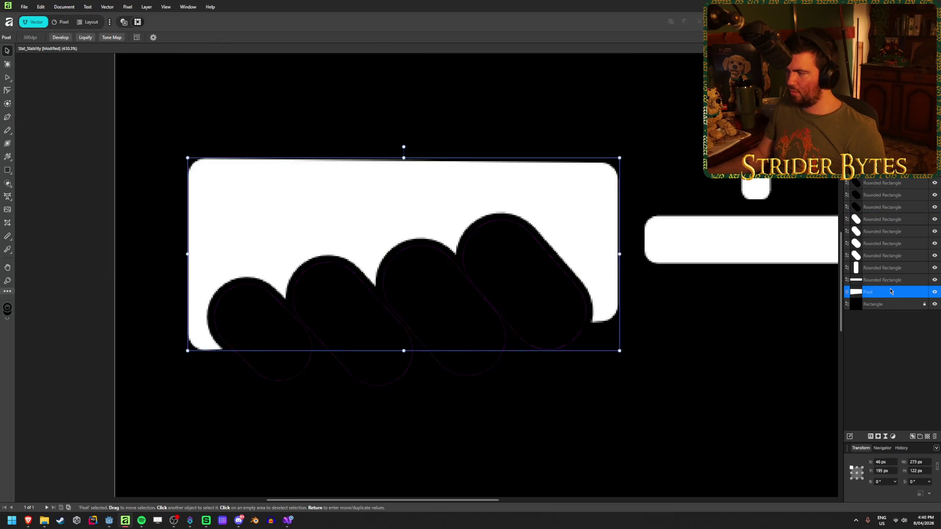
left_click(890, 208)
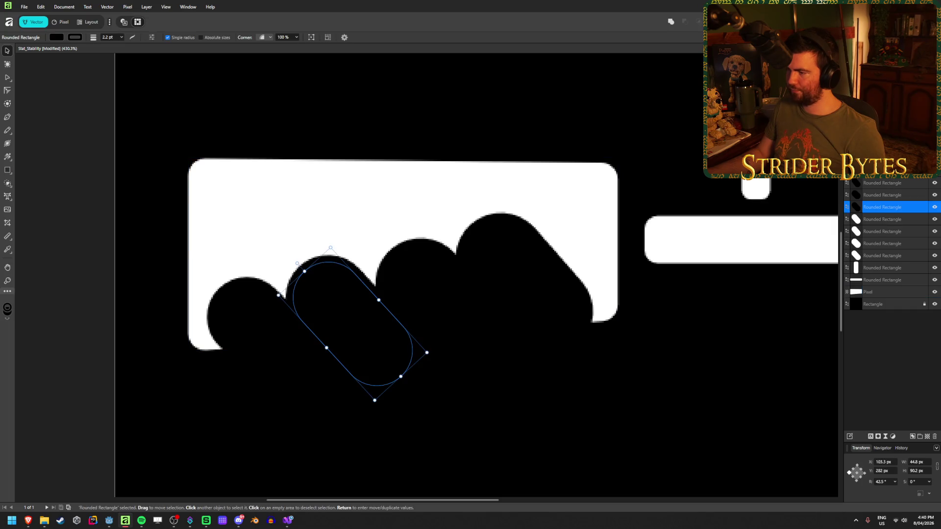
left_click(890, 170, "shift")
right_click(883, 195)
left_click(882, 352)
key("ctrl+z")
key("ctrl+z")
key("ctrl+shift+z")
key("ctrl+shift+z")
left_click(889, 294, "ctrl")
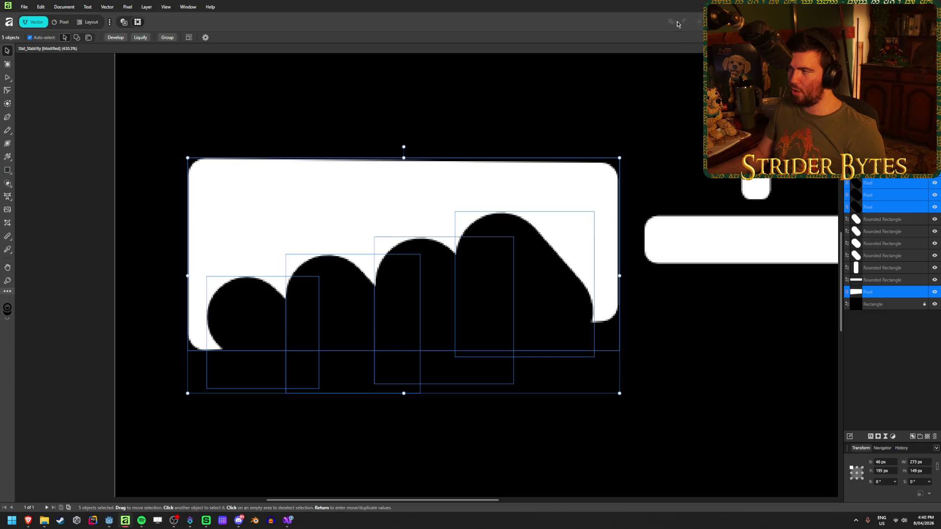
Bring the four rounded finger layers to the front above the black pixel knuckles.
left_click(64, 24)
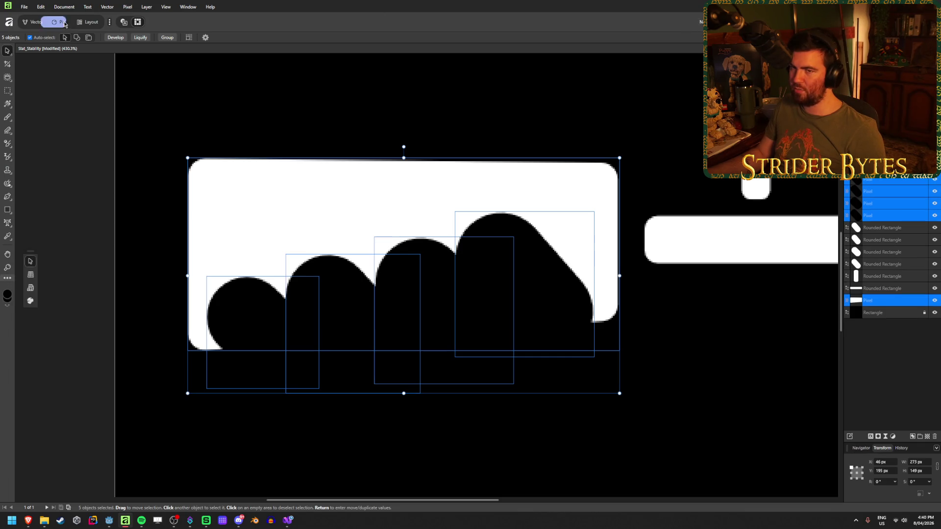
left_click(24, 23)
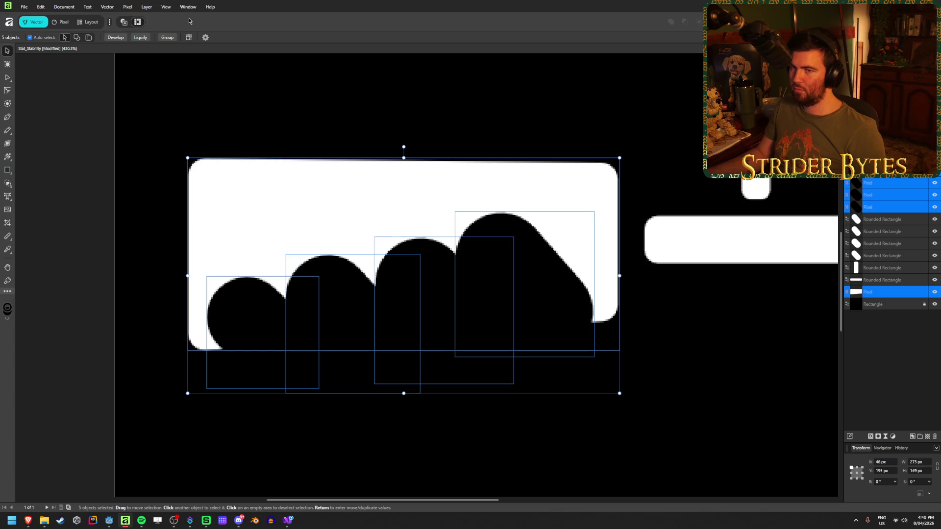
left_click(890, 339)
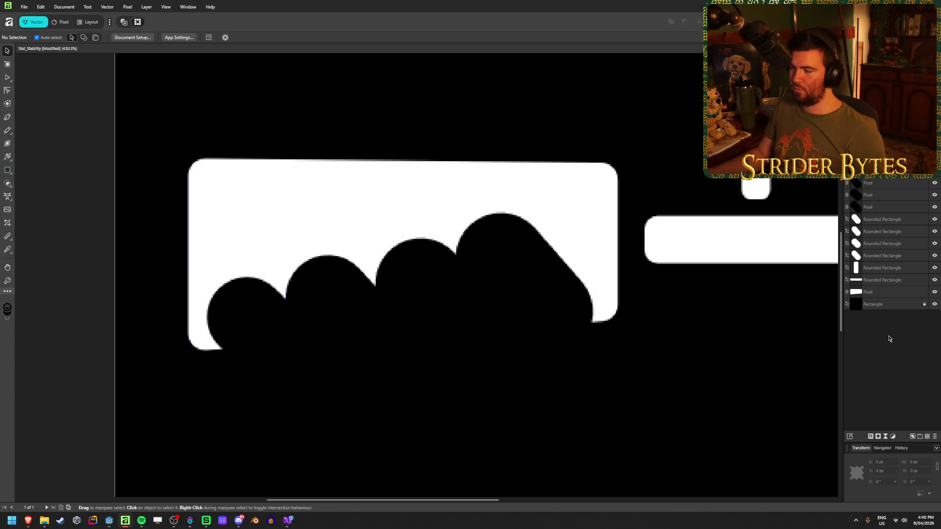
left_click(885, 293)
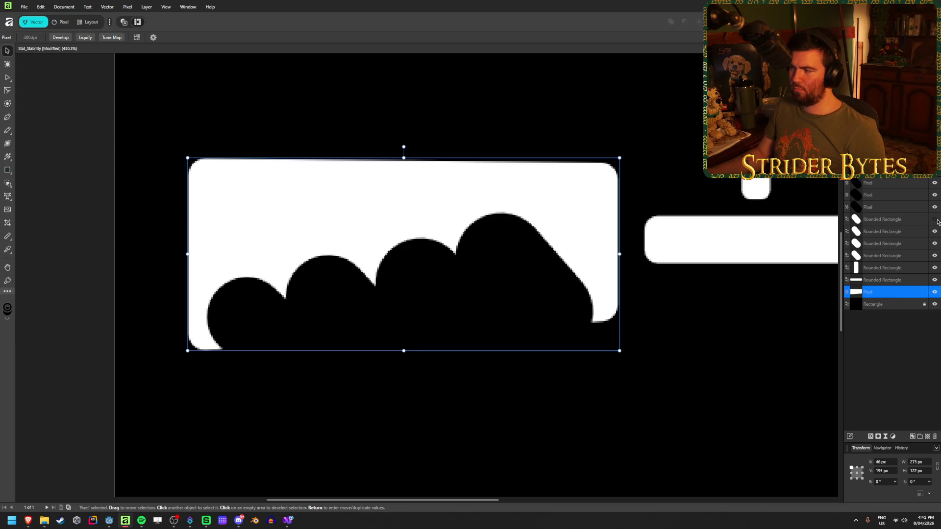
left_click(917, 209)
left_click(904, 222)
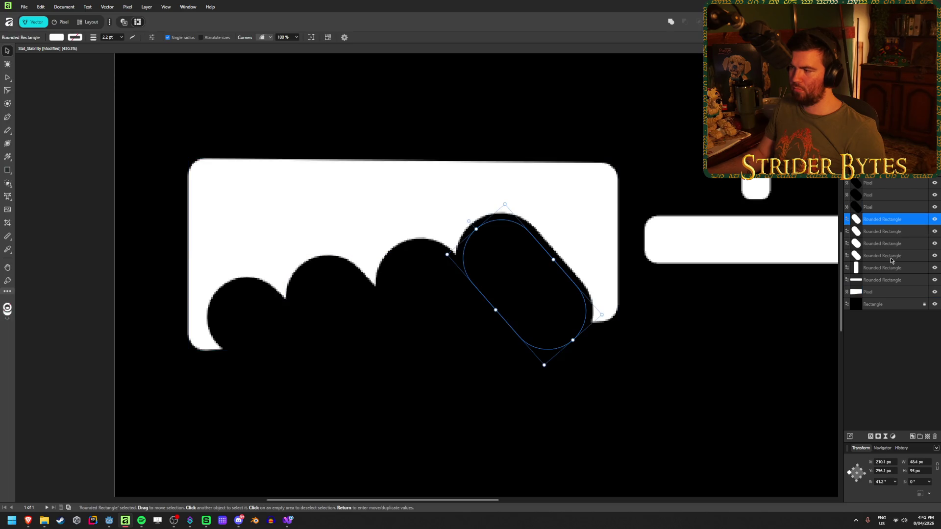
left_click(882, 255, "shift")
key("ctrl+shift+bracketright")
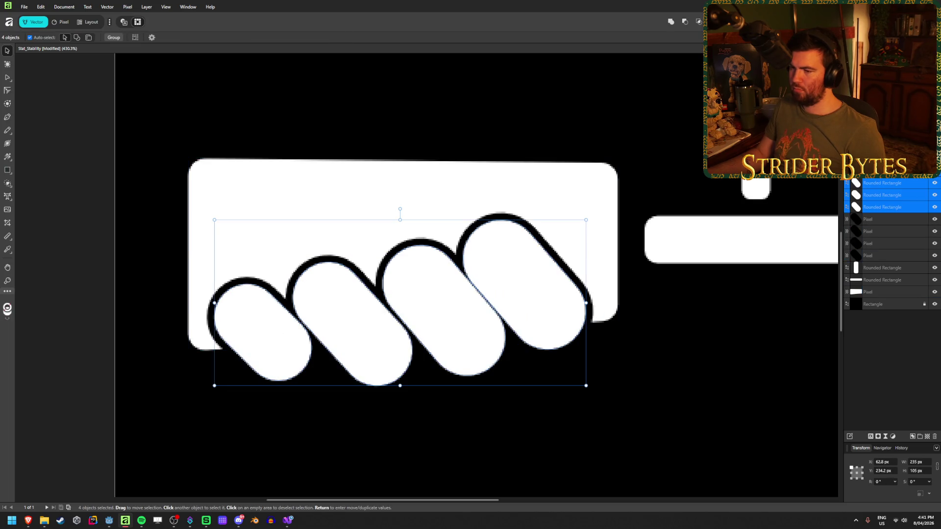
left_click(930, 401)
scroll(484, 416, "down", 8)
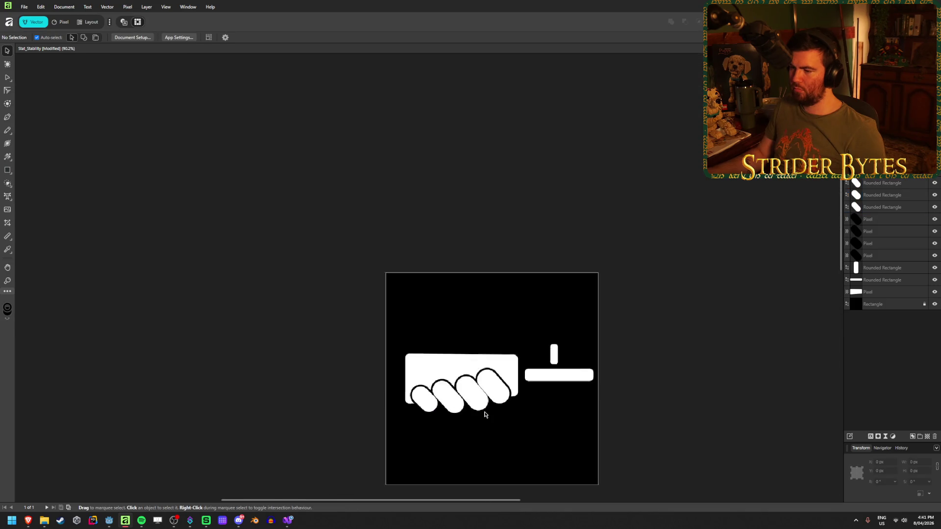
Set the rightmost finger pill's outline width to 0 pt.
scroll(484, 415, "up", 8)
scroll(432, 393, "down", 2)
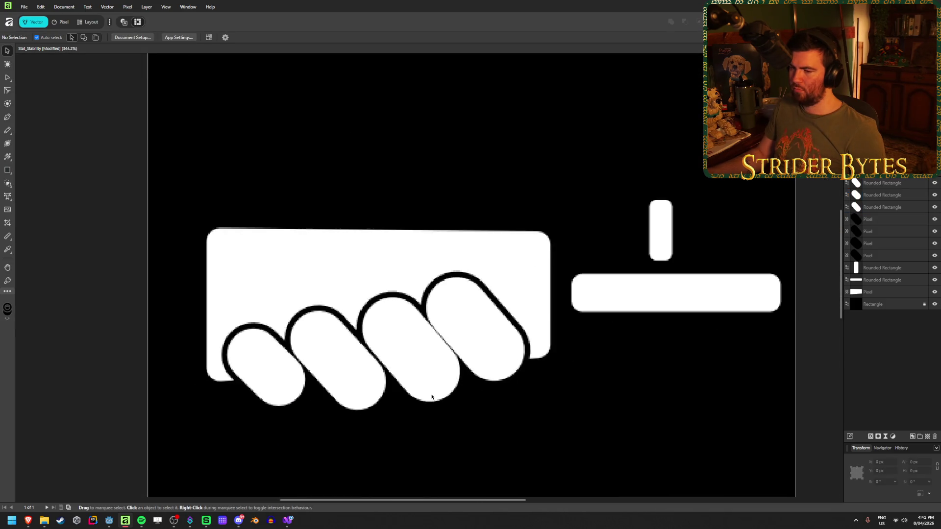
scroll(253, 406, "up", 1)
left_click(363, 340)
left_click(465, 333)
left_click(521, 307)
left_click(122, 38)
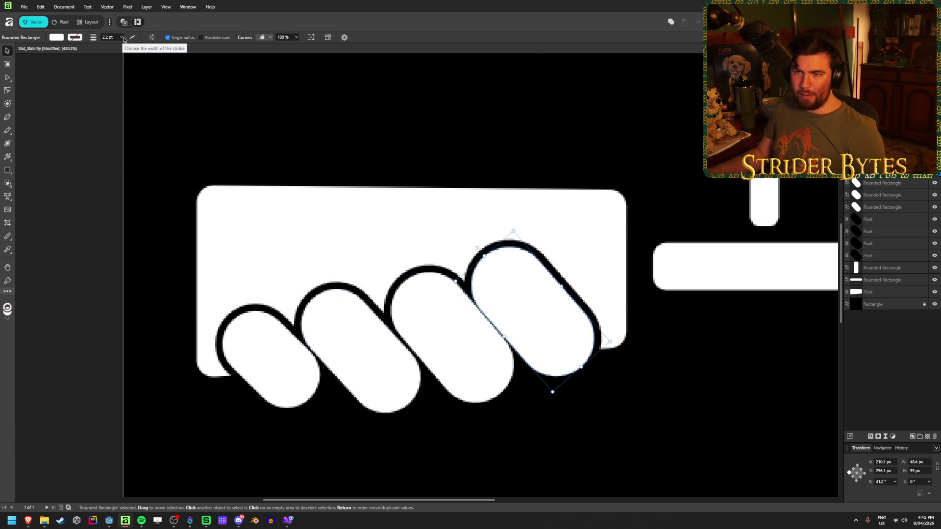
left_click(123, 46)
left_click_drag(123, 46, 99, 53)
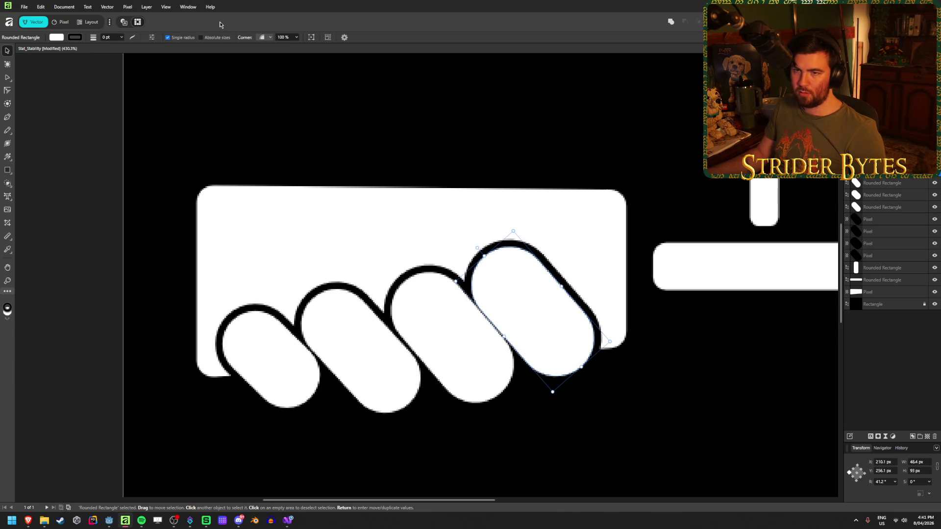
Widen the rightmost finger pill to about 53.6 px.
left_click(882, 207, "shift")
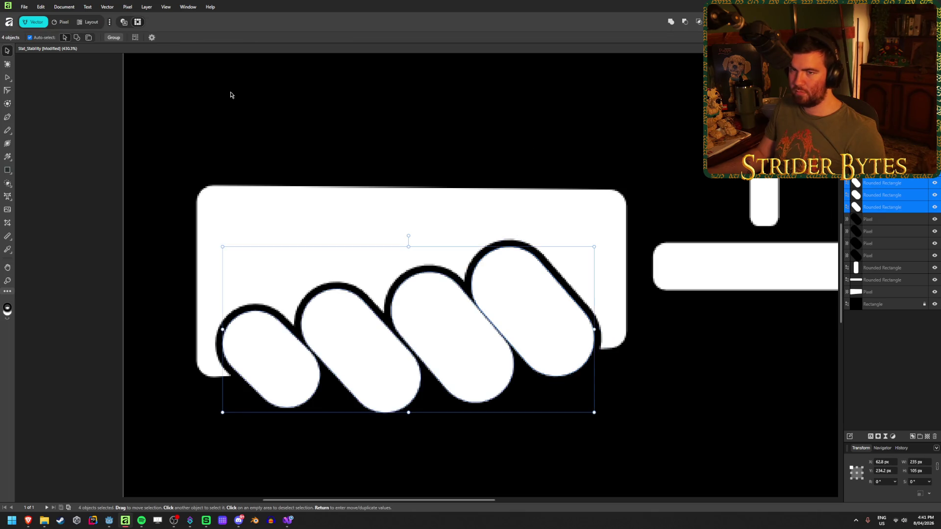
left_click(529, 319)
left_click(411, 338)
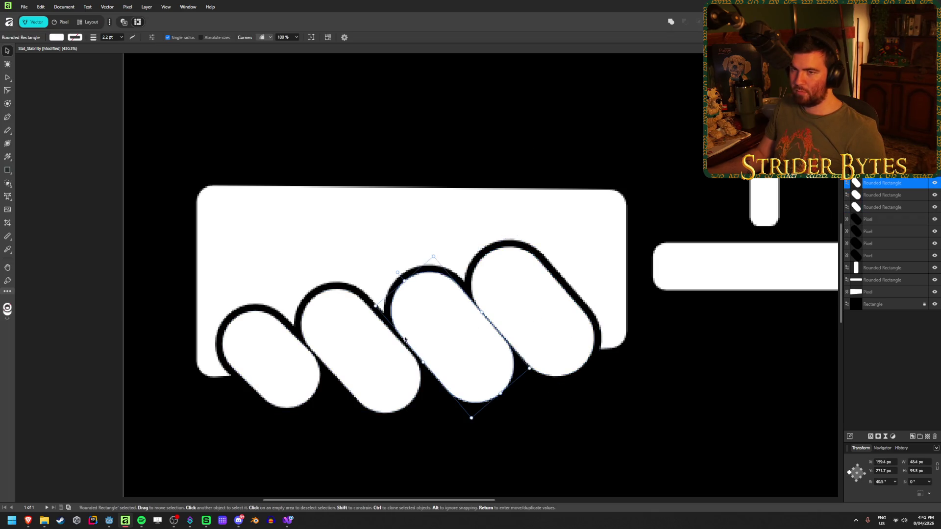
left_click(554, 307)
left_click(75, 37)
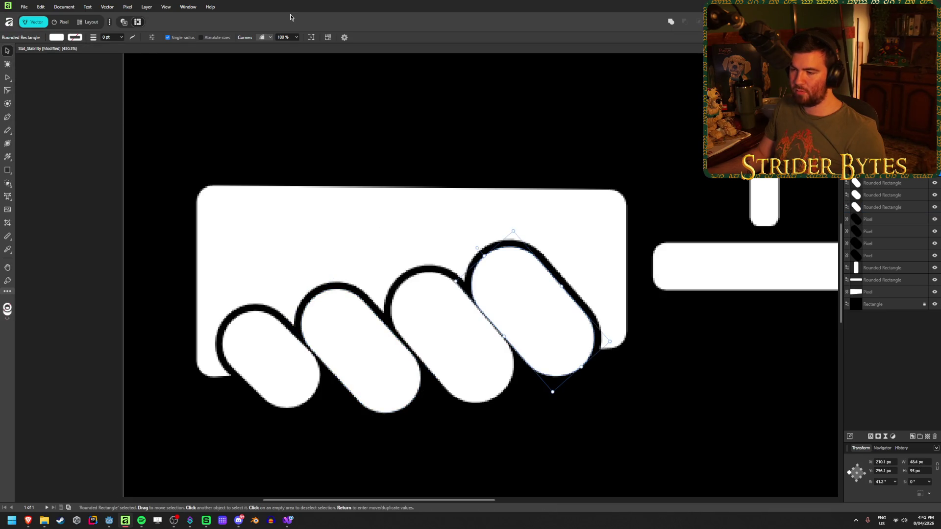
mouse_move(502, 338)
left_mouse_down()
mouse_move(510, 326)
mouse_move(503, 338)
mouse_move(477, 316)
mouse_move(505, 336)
left_mouse_up()
Narrow the second finger pill to about 40.8 px.
left_click(466, 357)
left_click(538, 311)
left_click(358, 348)
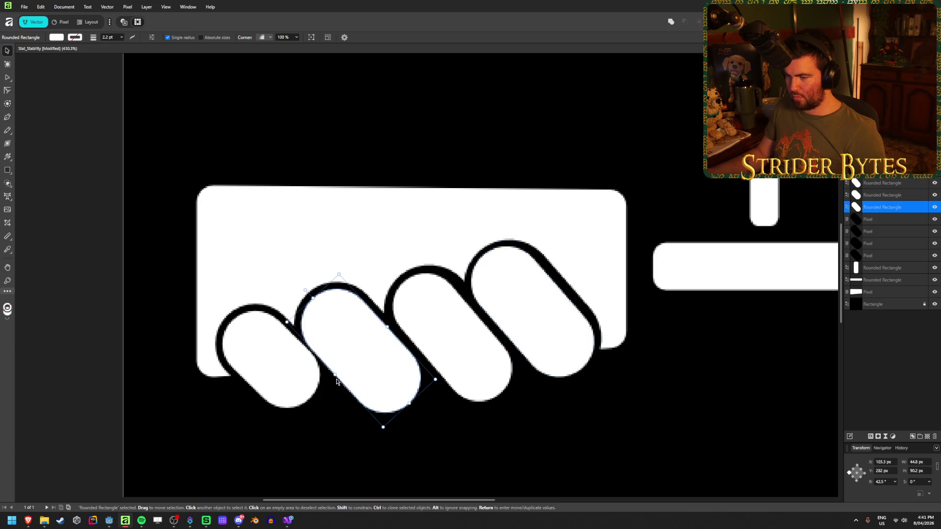
left_click_drag(338, 374, 338, 372)
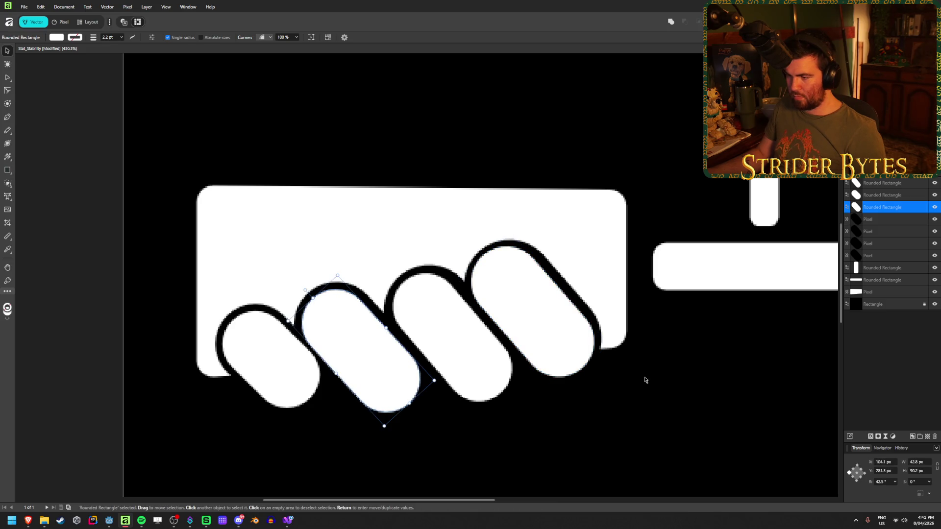
left_click(644, 380)
Set the second finger pill's height to about 87.2 px.
scroll(610, 389, "down", 5)
scroll(612, 390, "up", 4)
scroll(612, 390, "up", 2)
left_click(522, 291)
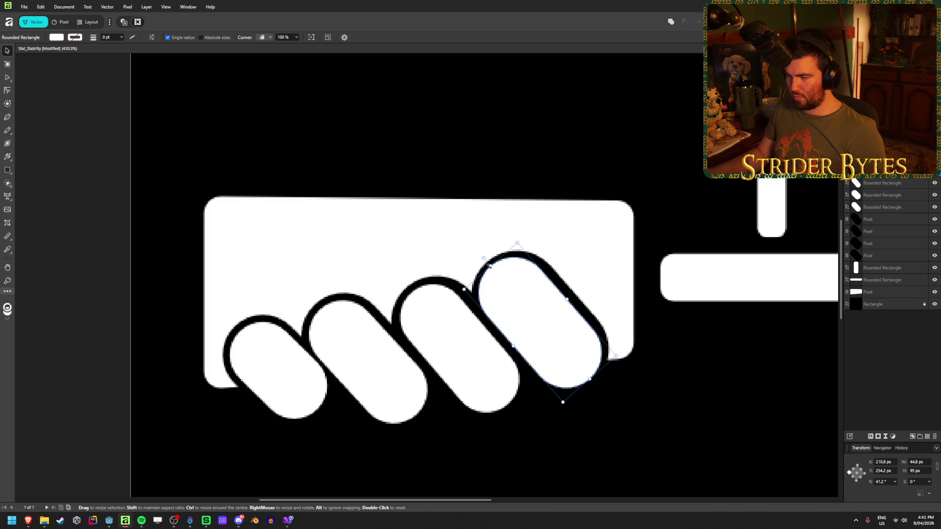
left_click(705, 420)
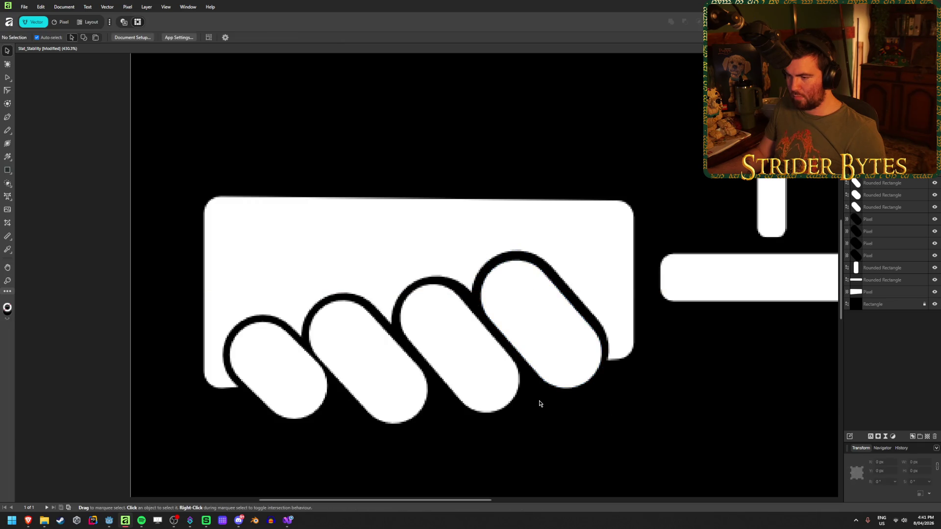
left_click(471, 342)
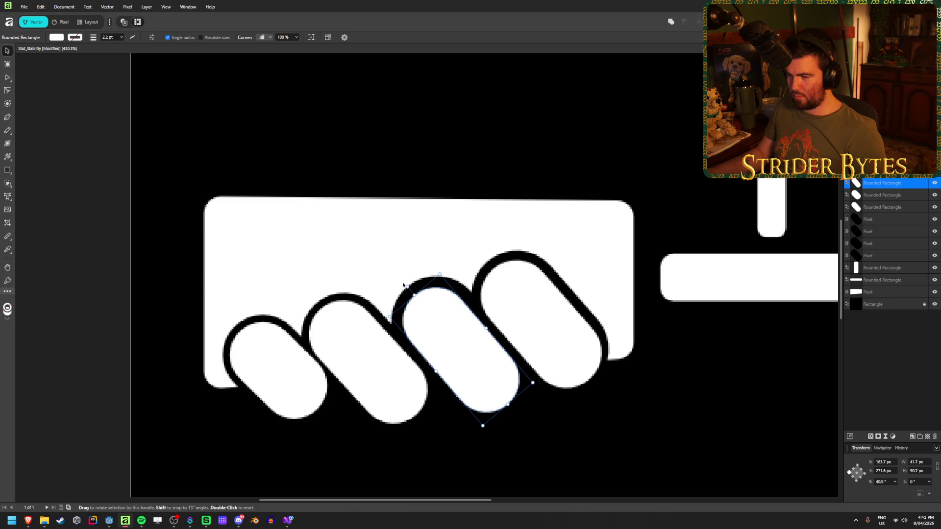
left_click(329, 359)
left_click_drag(322, 310, 328, 308)
Shorten the leftmost finger pill to about 68.8 px and narrow it to about 36.9 px.
left_click(260, 361)
left_click_drag(232, 324, 239, 332)
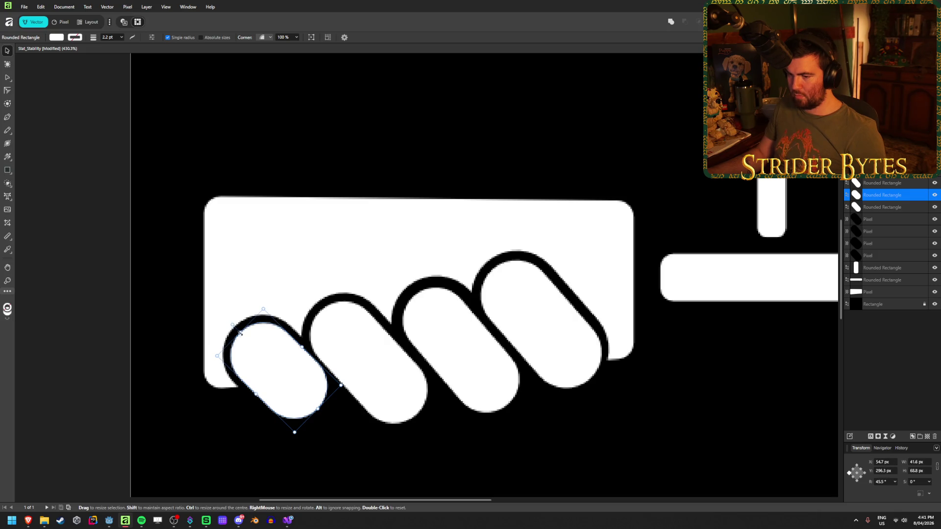
left_click(679, 444)
left_click(282, 384)
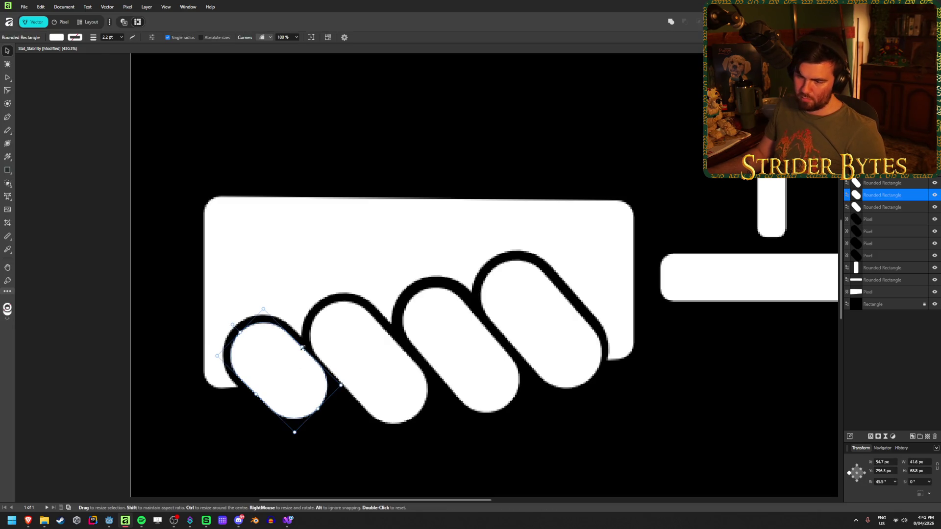
left_click_drag(301, 348, 315, 336)
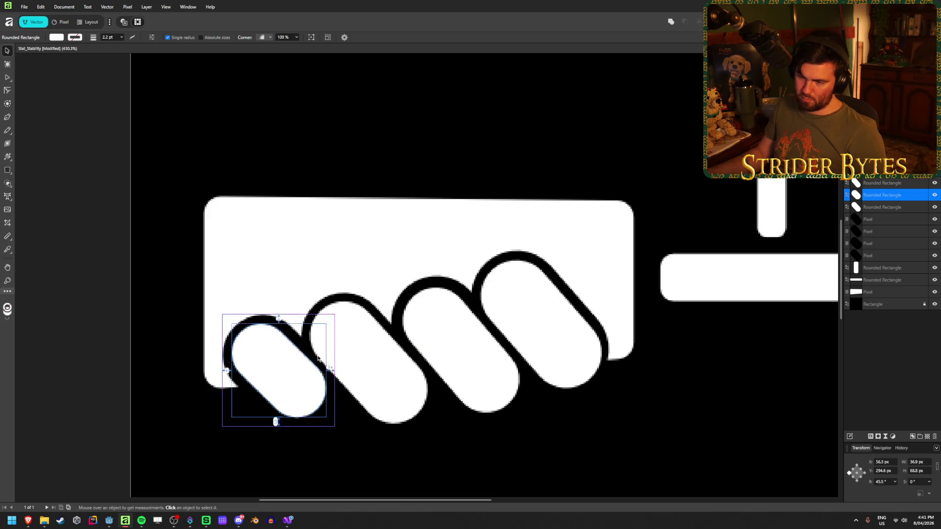
left_click(525, 451)
Select the top black knuckle layer.
scroll(525, 451, "down", 5)
scroll(466, 473, "down", 1)
scroll(454, 466, "up", 8)
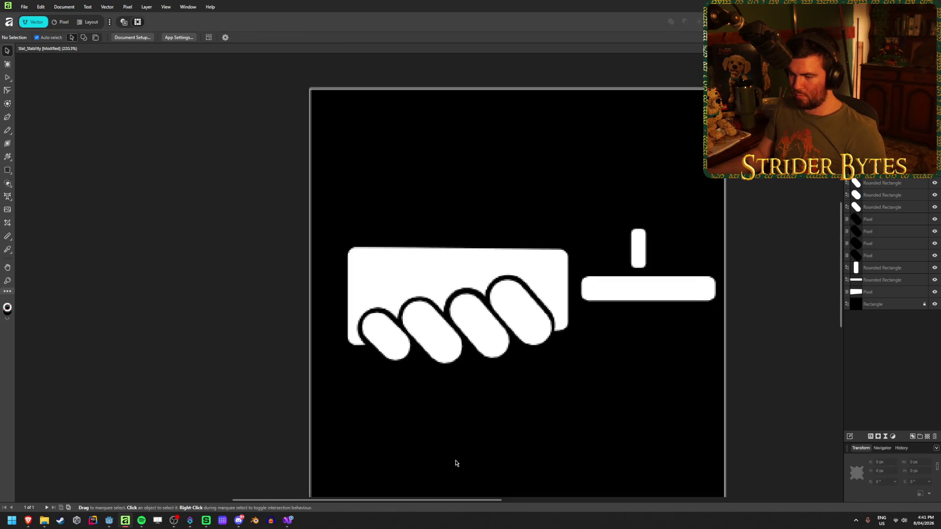
left_click(589, 314)
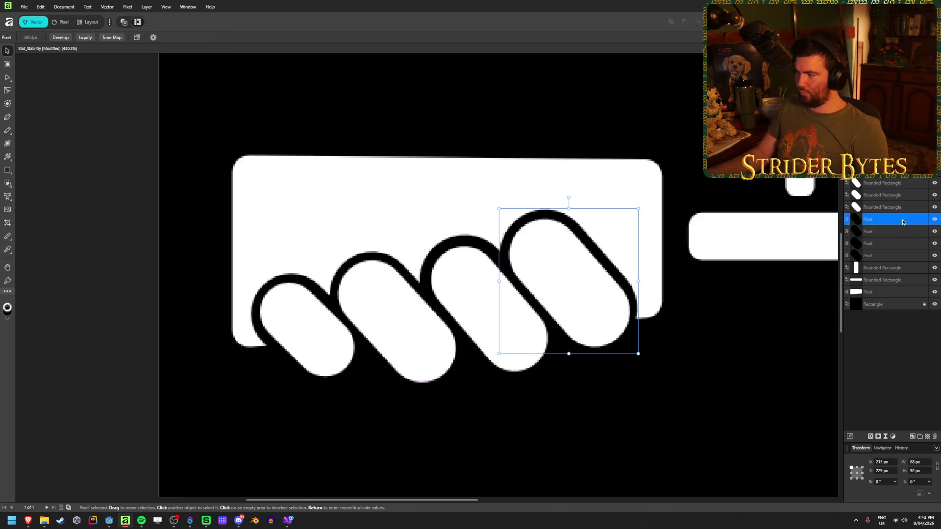
left_click(916, 258, "shift")
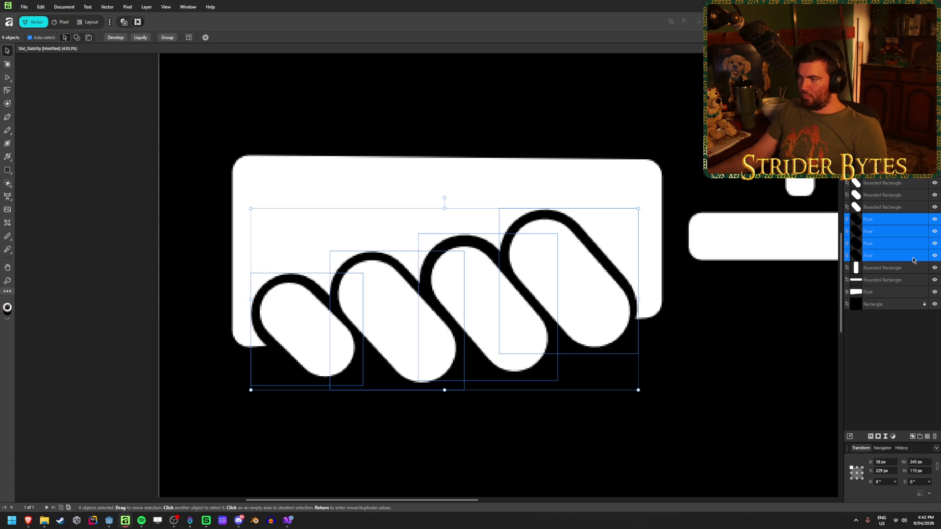
left_click(935, 305)
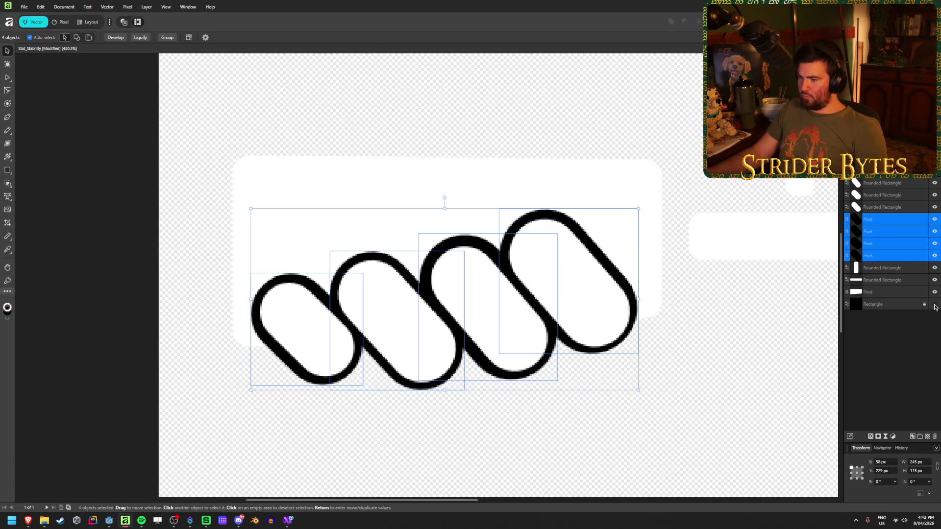
left_click(935, 305)
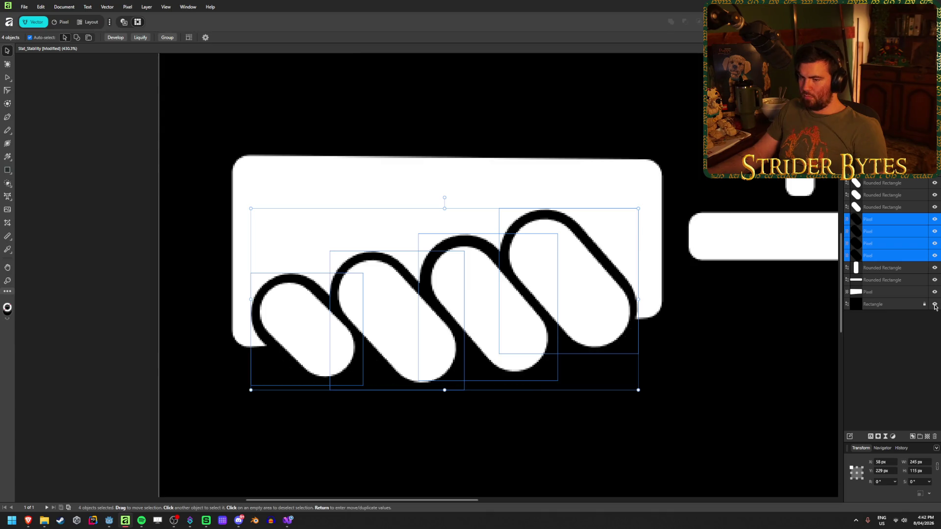
left_click(906, 346)
left_click(871, 226)
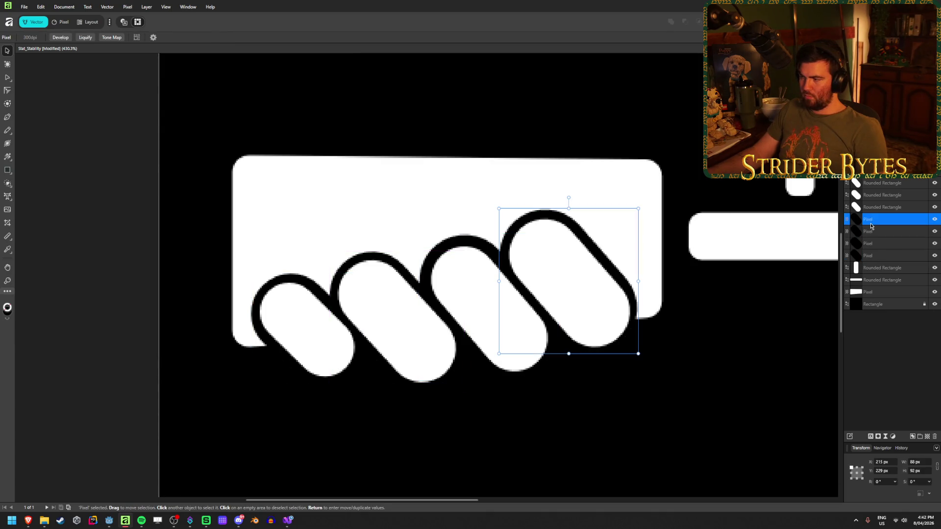
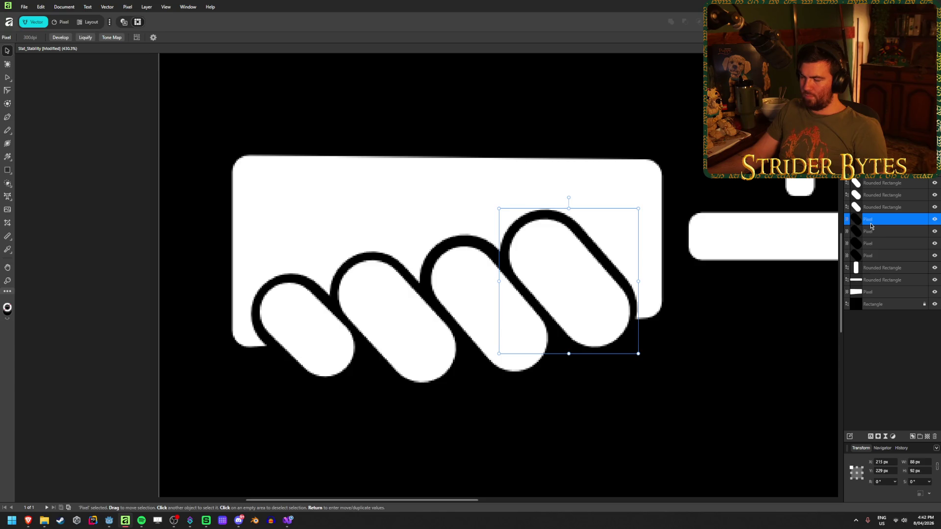
Select the four pill outline layers and apply Layer > Select > All on Current Layer.
left_click(878, 256, "shift")
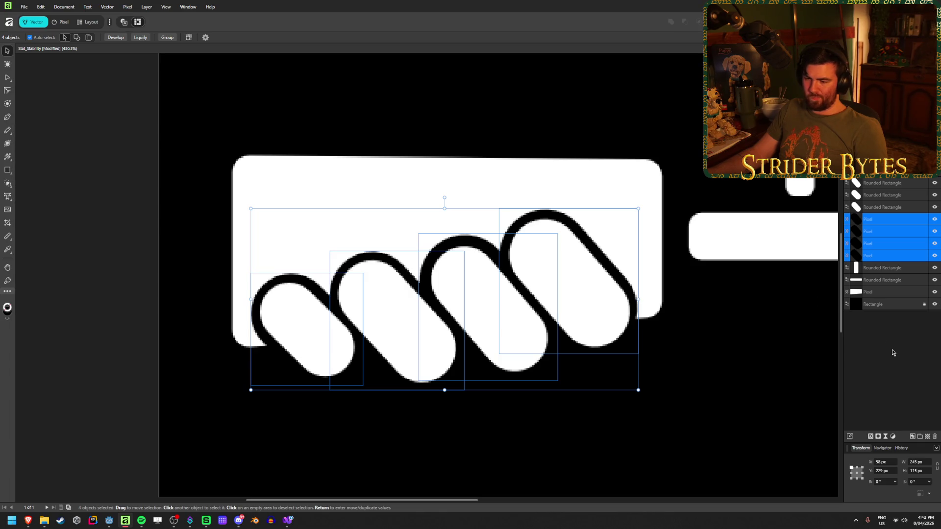
key("ctrl+a")
key("ctrl+d")
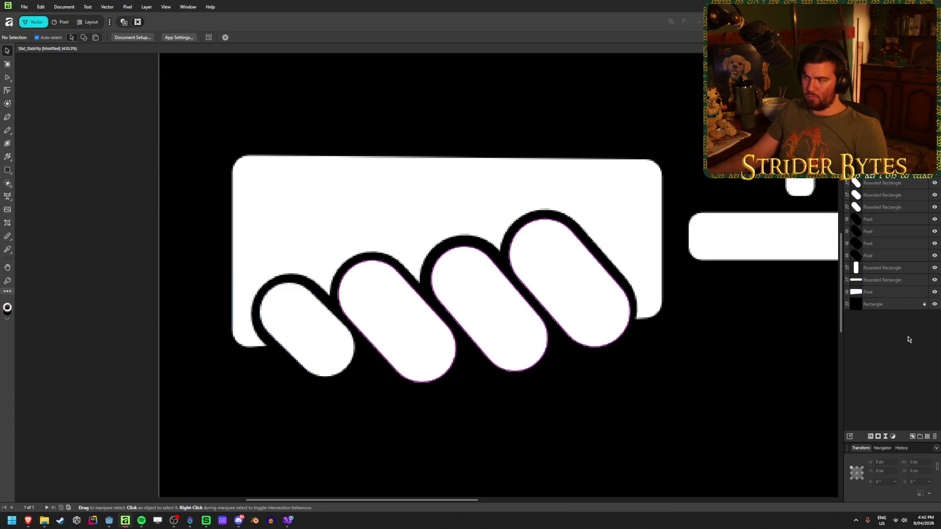
left_click(891, 219)
left_click(891, 255, "shift")
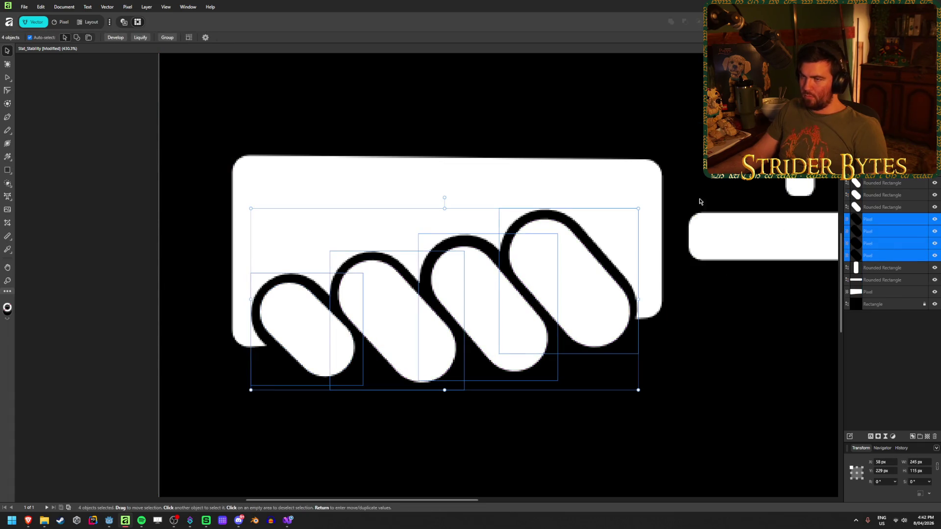
left_click(104, 6)
mouse_move(151, 16)
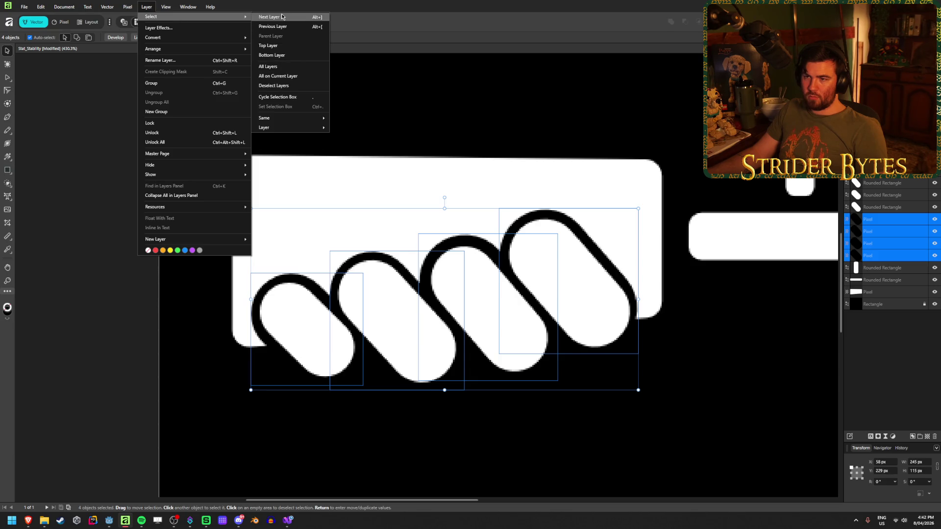
left_click(290, 76)
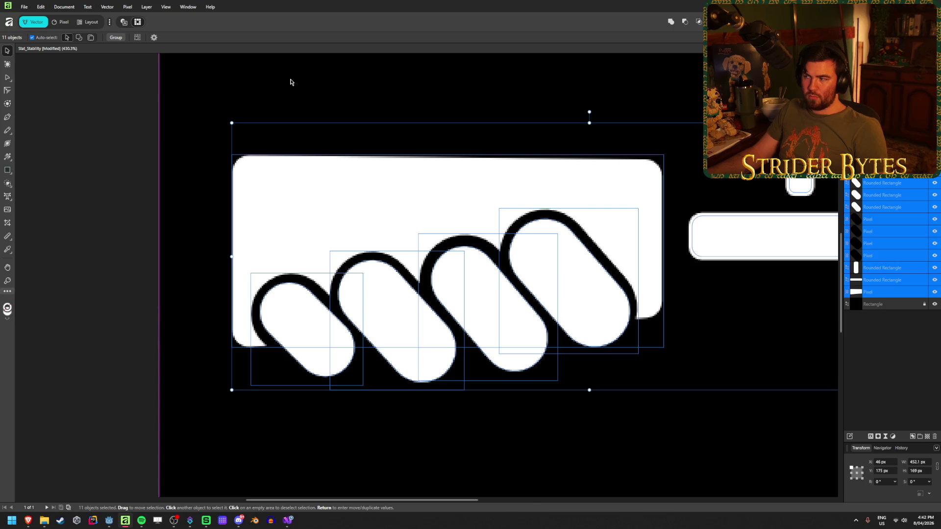
Reselect the pill layers and undo until the black rounded rectangles return.
left_click(877, 255)
left_click(876, 232)
left_click(877, 219)
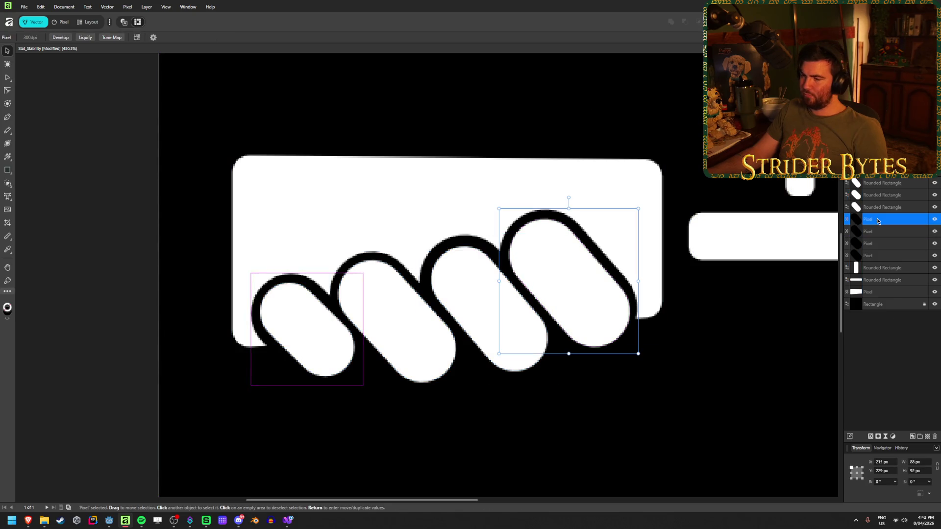
left_click(878, 219, "shift")
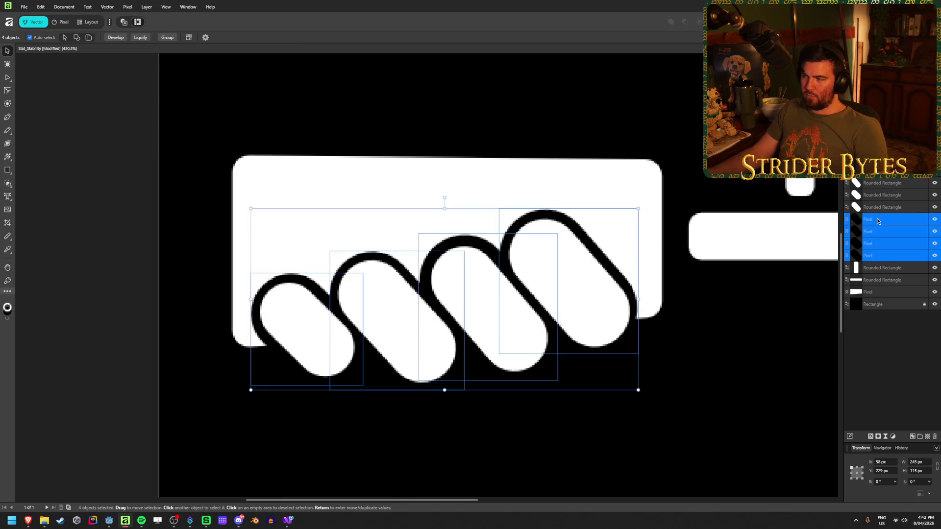
key("ctrl+z")
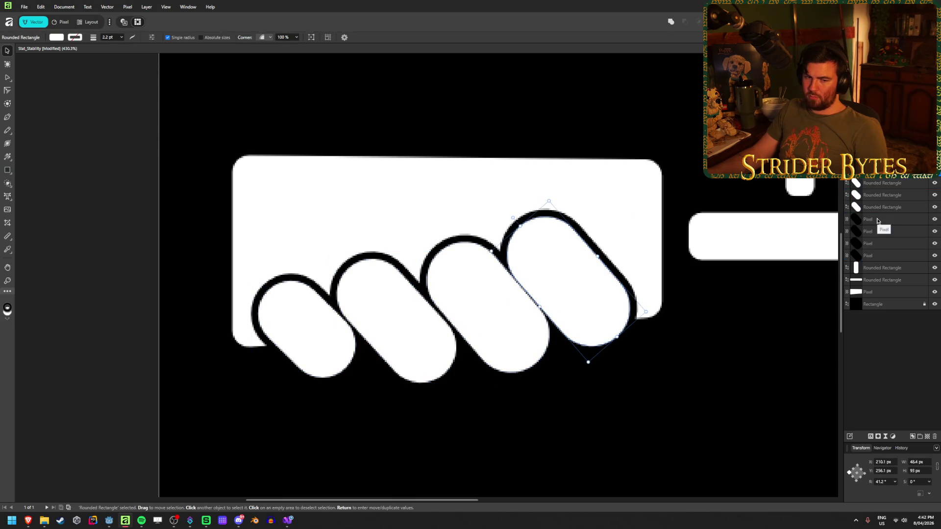
key("ctrl+z")
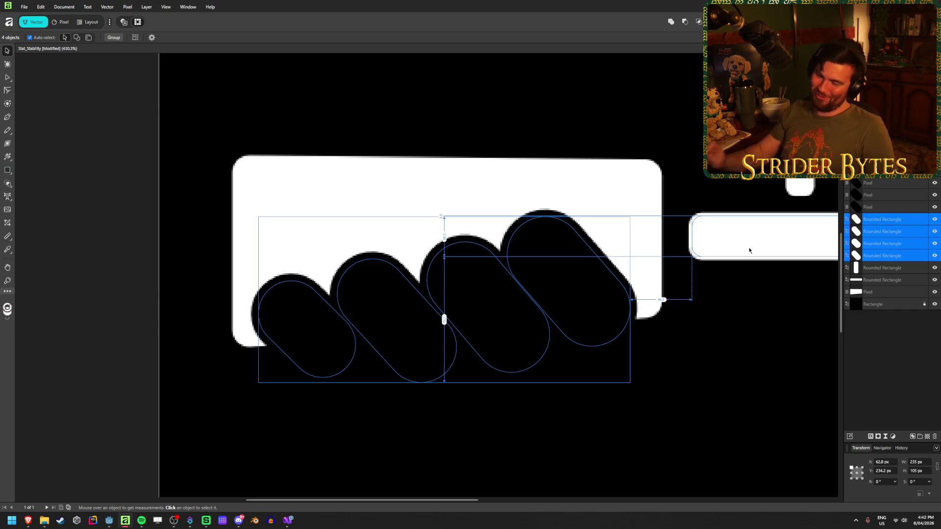
Step through the edit history once more and select the Poly Line shape.
left_click(758, 325)
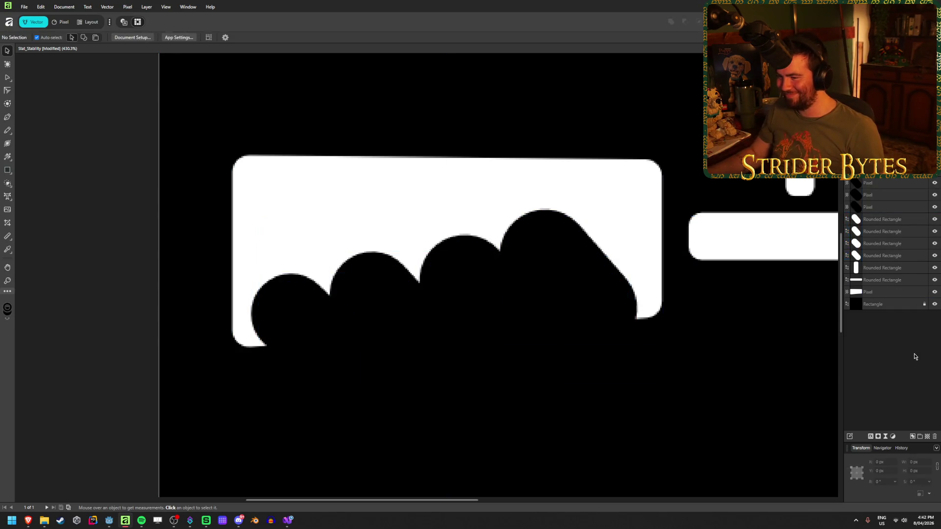
key("ctrl+z")
key("ctrl+z")
key("ctrl+d")
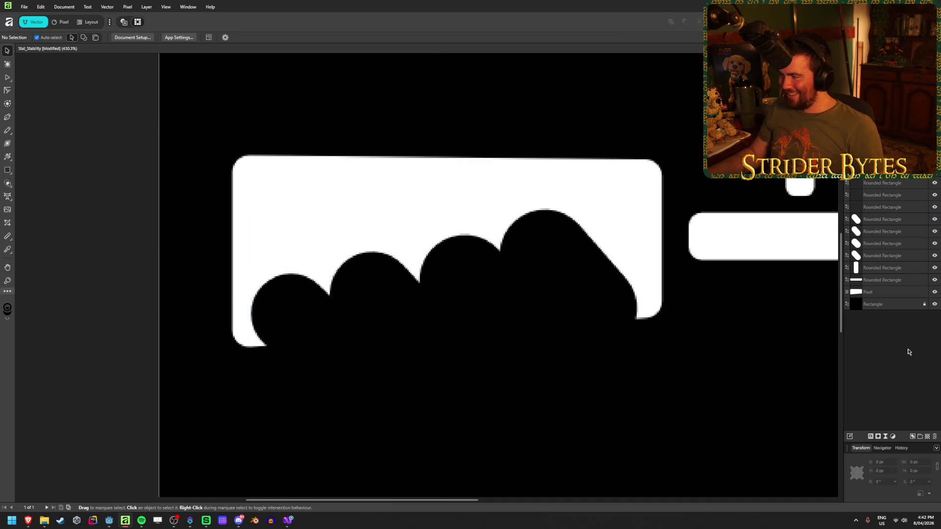
key("ctrl+z")
key("ctrl+z")
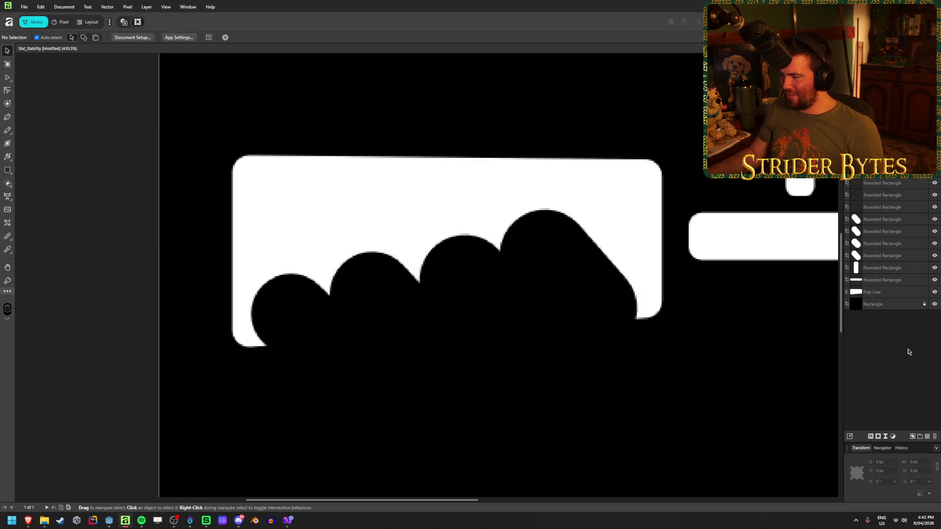
left_click(896, 292)
Expand the Poly Line's stroke into a filled outline shape, undoing an accidental move.
left_click(895, 308)
left_click(892, 293)
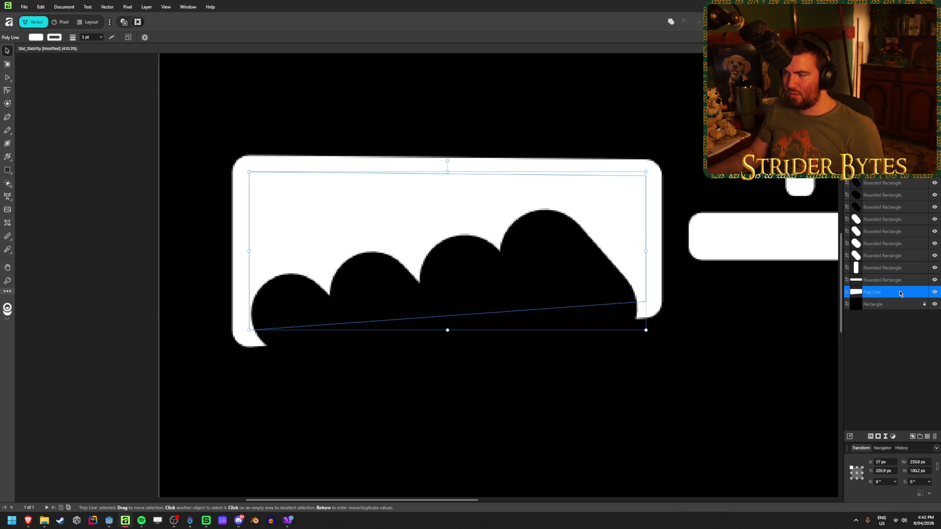
right_click(900, 293)
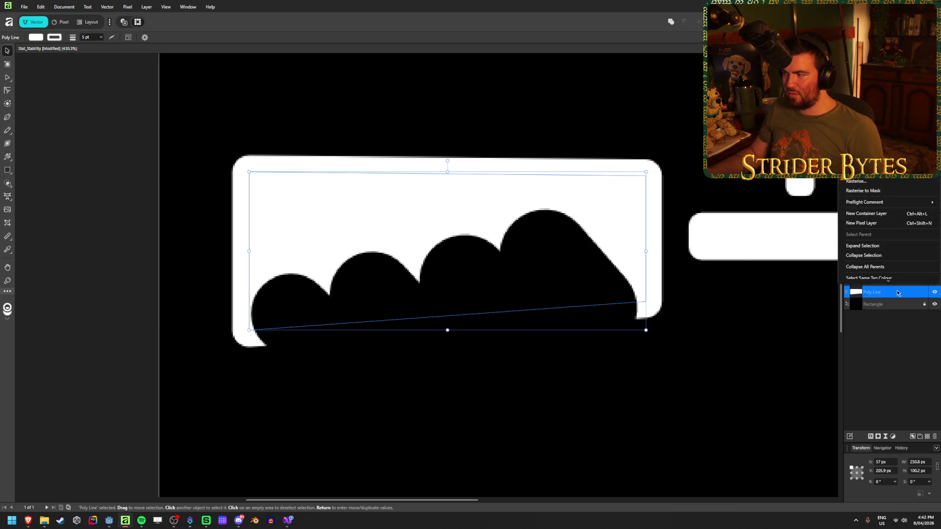
left_click(898, 363)
left_click(406, 193)
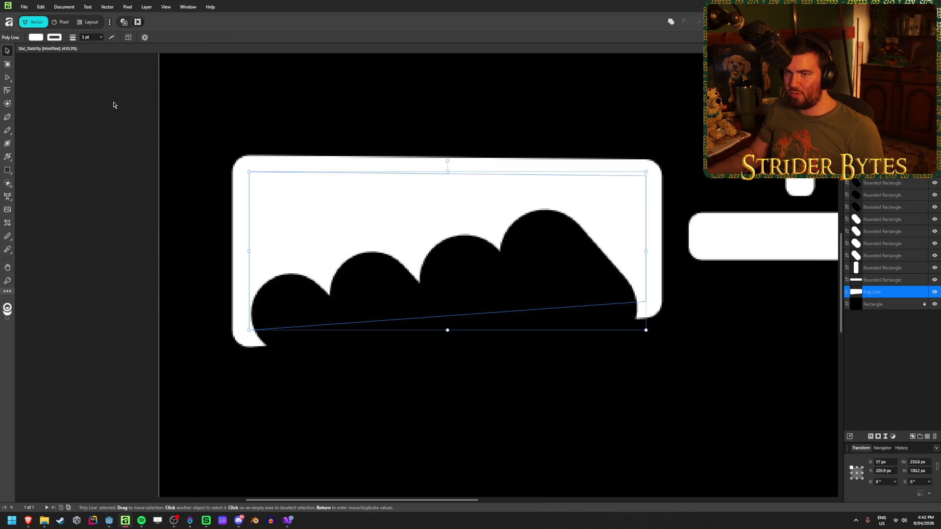
right_click(340, 182)
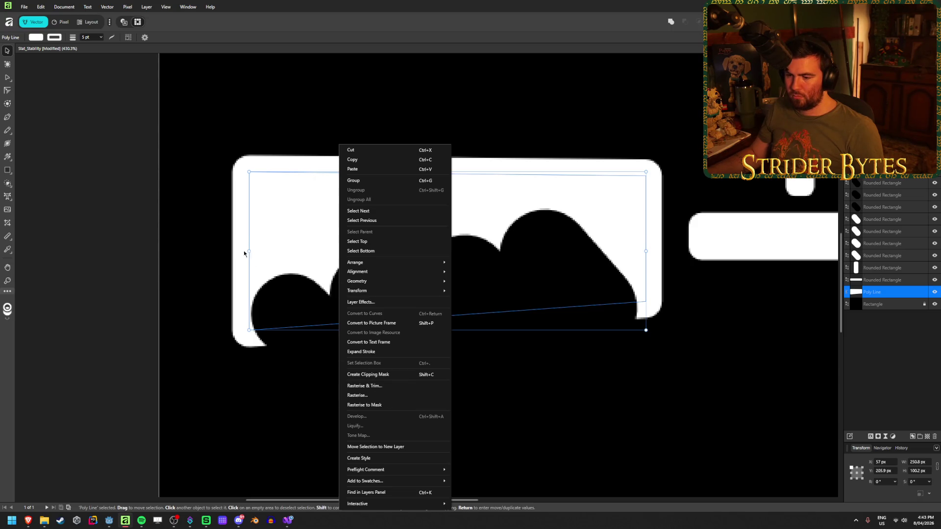
left_click(255, 240)
mouse_move(299, 226)
left_mouse_down()
mouse_move(264, 174)
mouse_move(292, 201)
left_mouse_up()
key("ctrl+z")
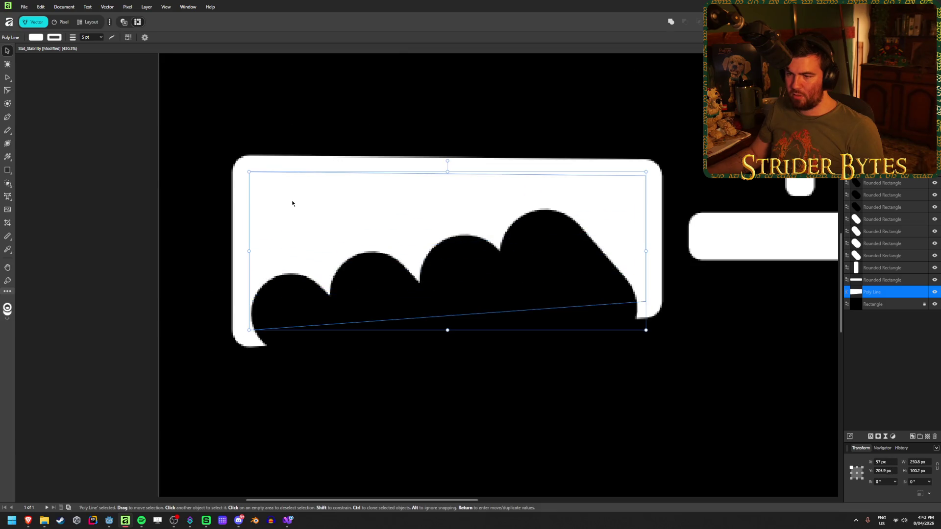
right_click(383, 214)
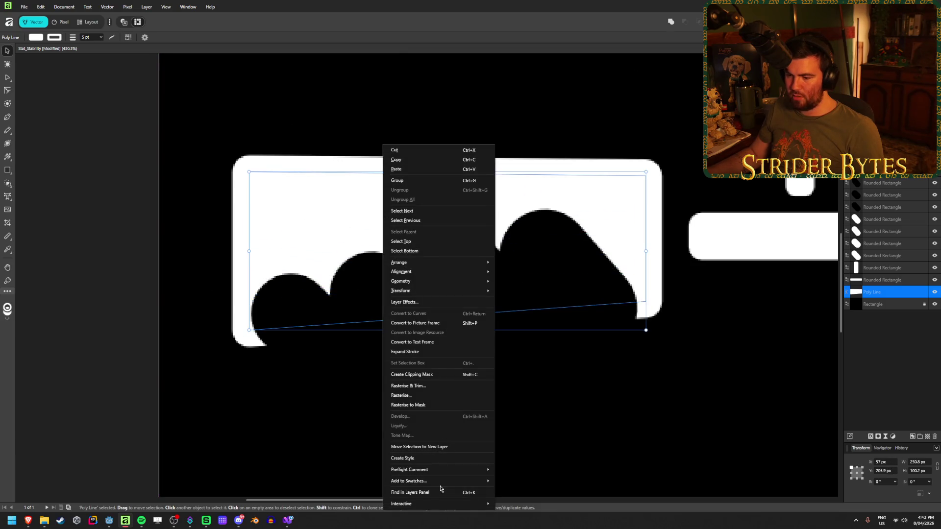
left_click(411, 352)
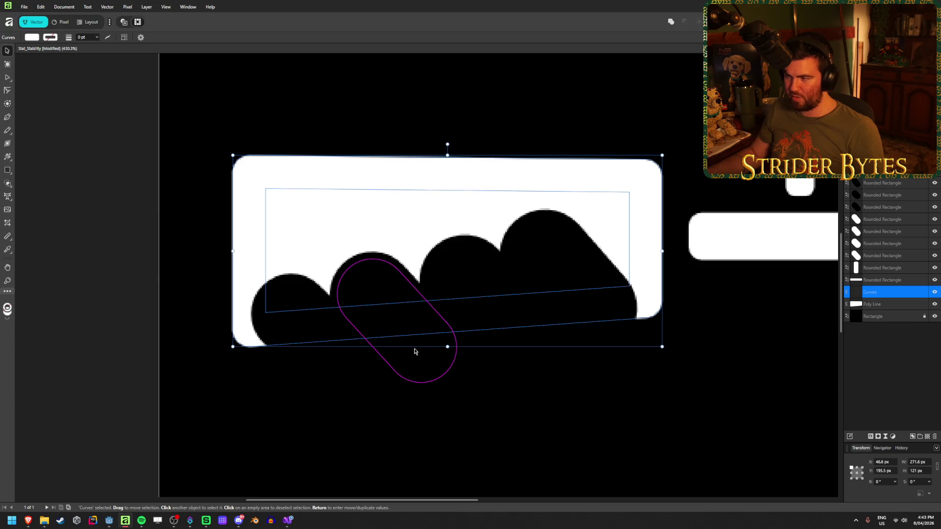
mouse_move(649, 235)
left_mouse_down()
mouse_move(601, 139)
mouse_move(479, 217)
mouse_move(735, 200)
mouse_move(636, 224)
mouse_move(649, 235)
left_mouse_up()
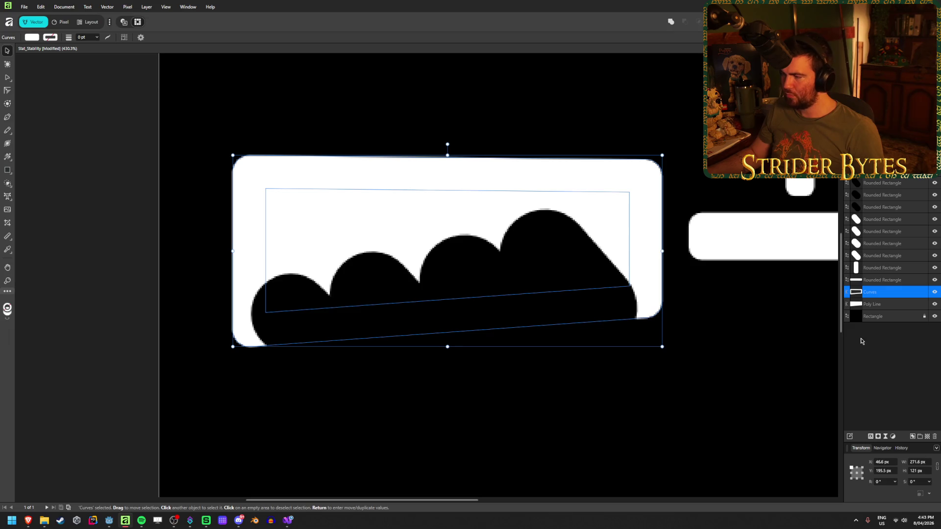
Duplicate the four rounded rectangle pills.
left_click(881, 207)
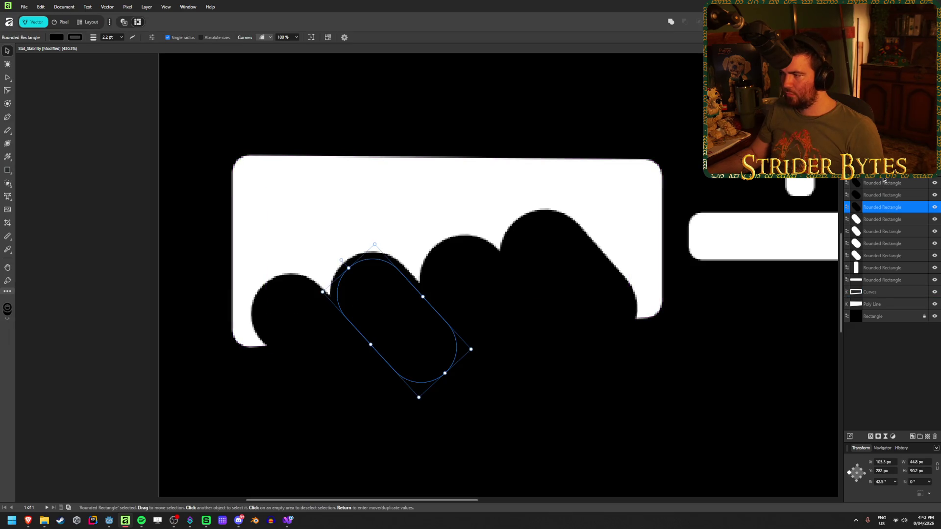
left_click(881, 171, "shift")
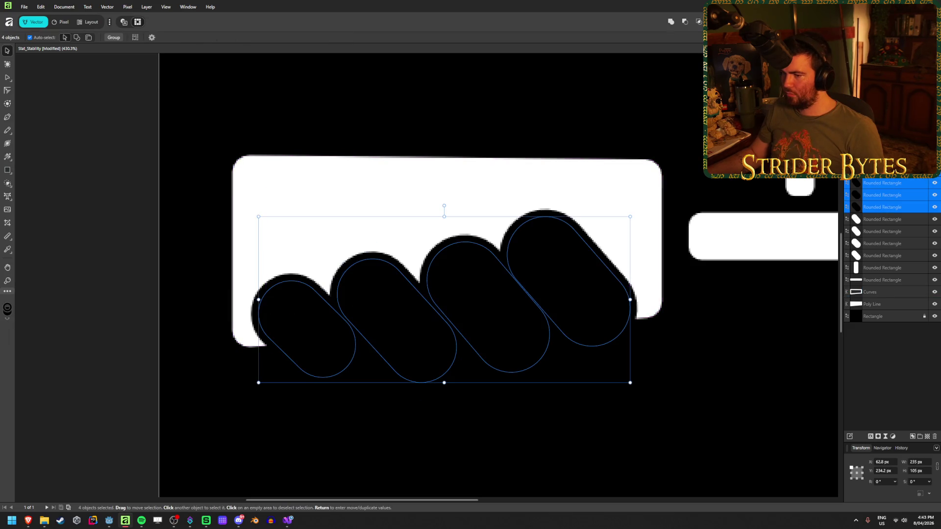
right_click(896, 209)
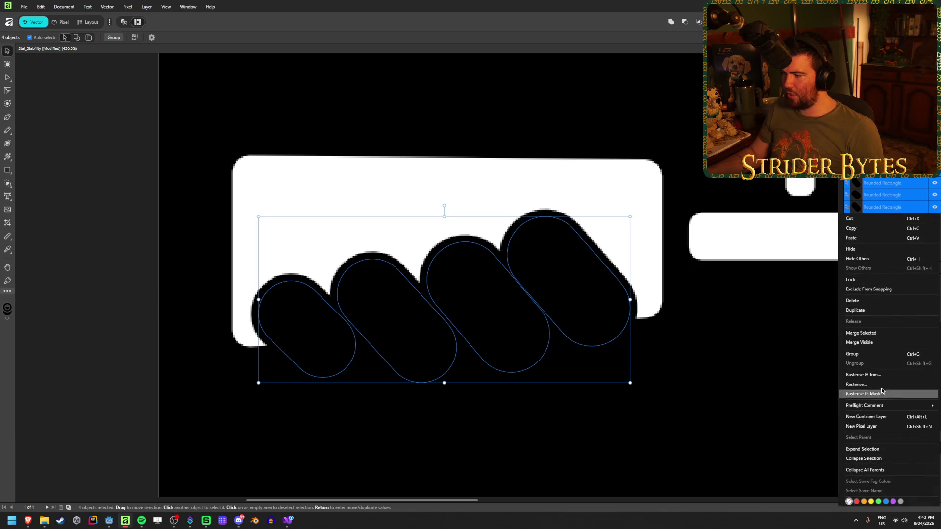
left_click(881, 311)
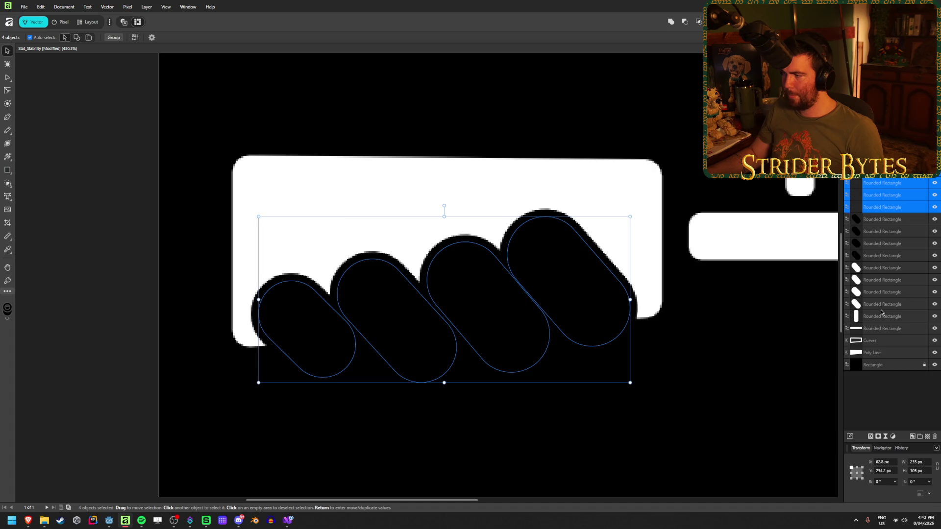
Select the pills with the Poly Line and combine them with Add instead of Subtract.
left_click(884, 354, "ctrl")
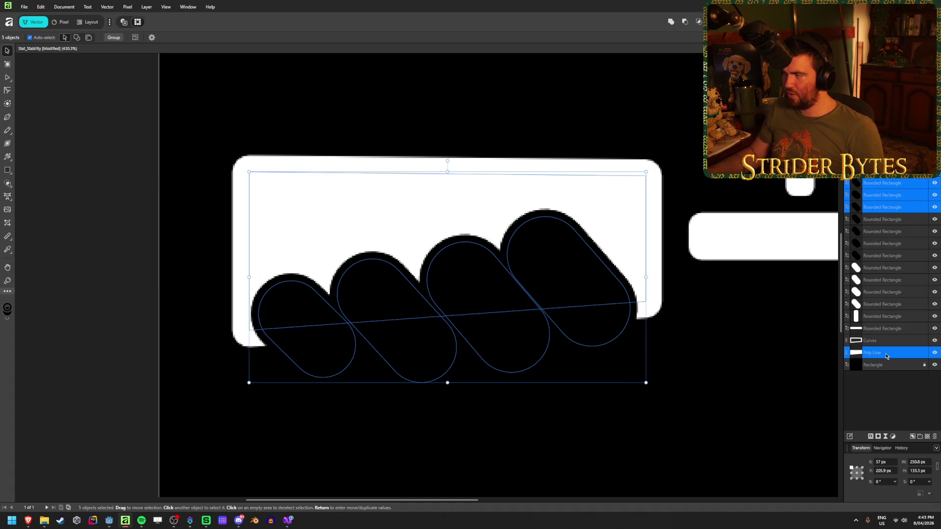
left_click(685, 22)
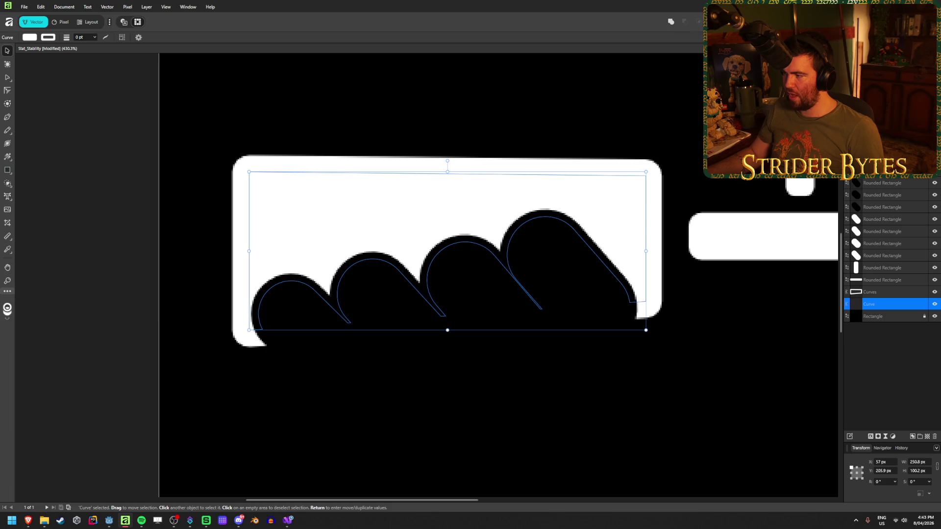
key("ctrl+z")
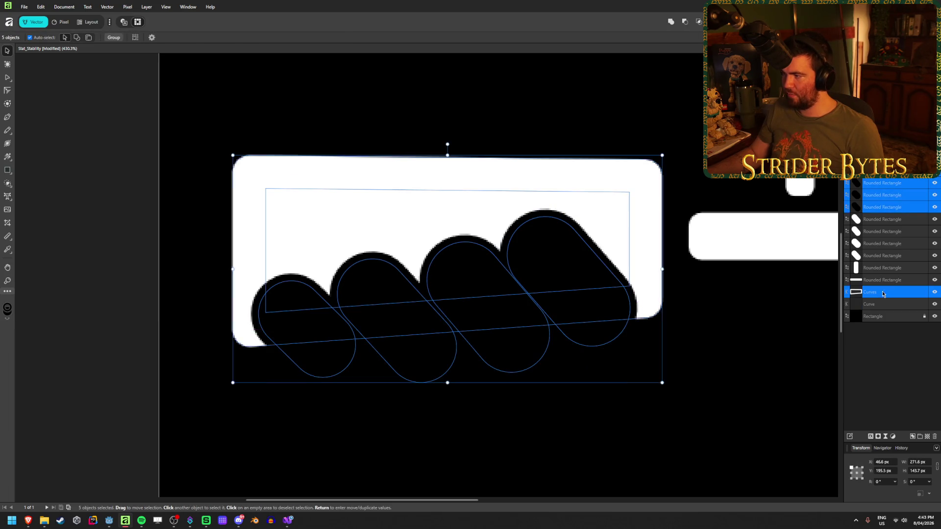
left_click(685, 24)
left_click(900, 281)
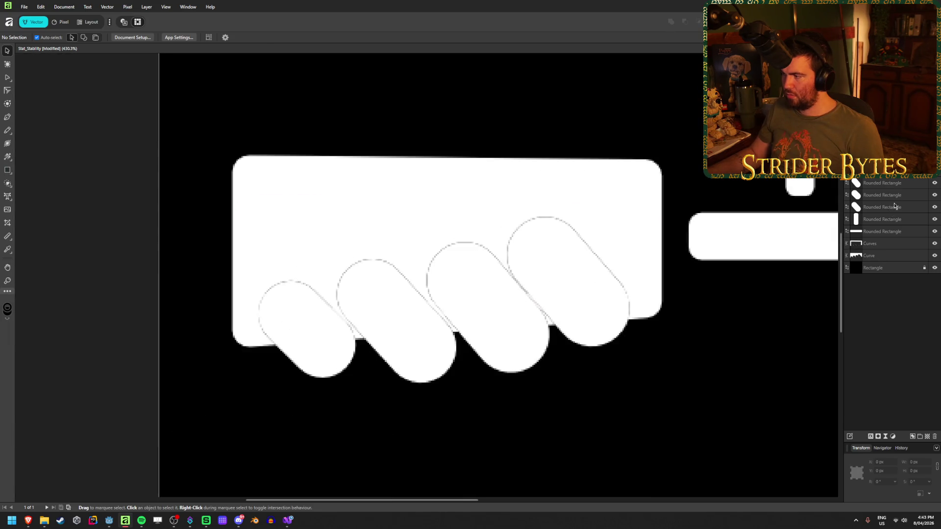
Undo the merge to recover the separate finger pill shapes.
left_click(892, 210, "shift")
left_click(913, 377)
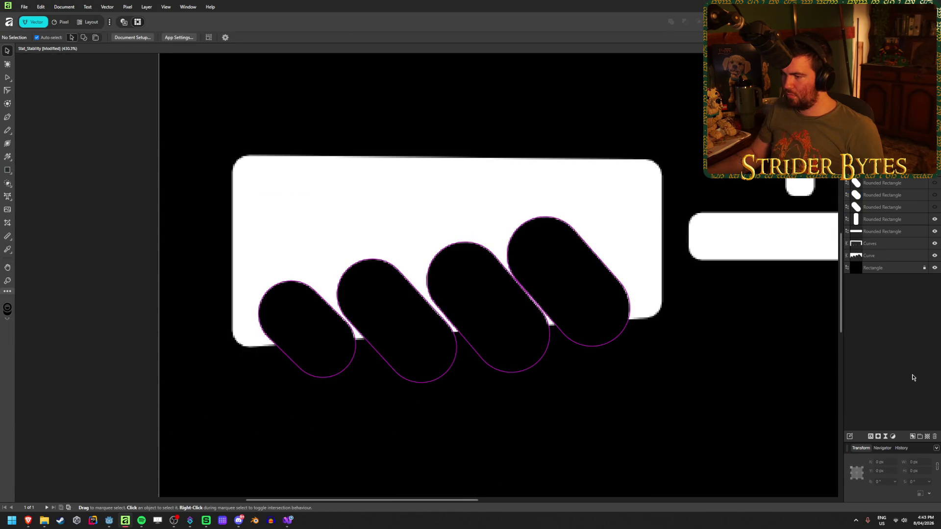
scroll(532, 339, "up", 2)
scroll(533, 339, "down", 4)
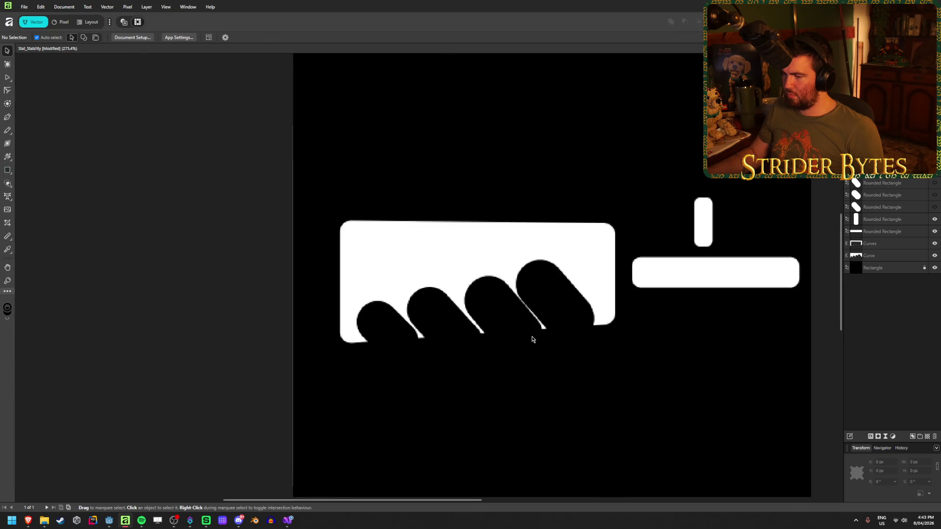
scroll(533, 336, "up", 1)
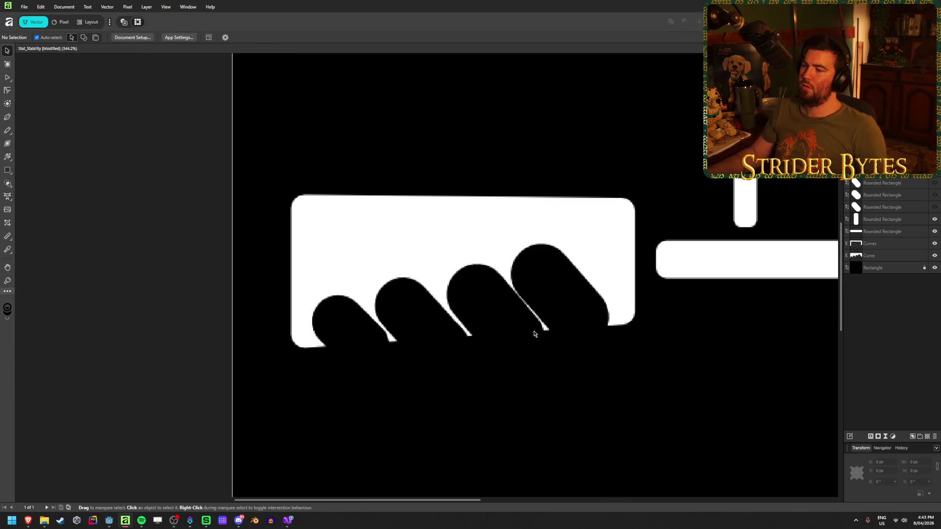
scroll(533, 339, "up", 2)
scroll(534, 343, "down", 2)
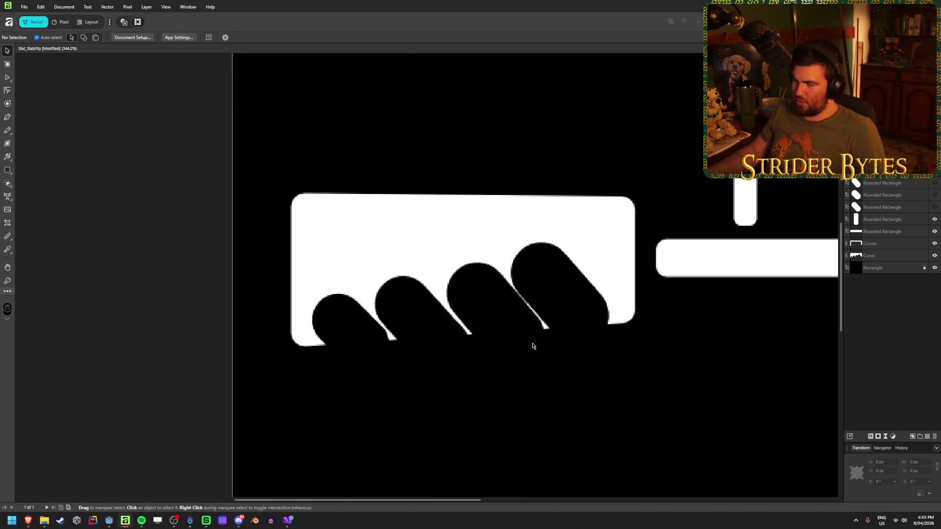
key("ctrl+z")
key("ctrl+z")
key("ctrl+z")
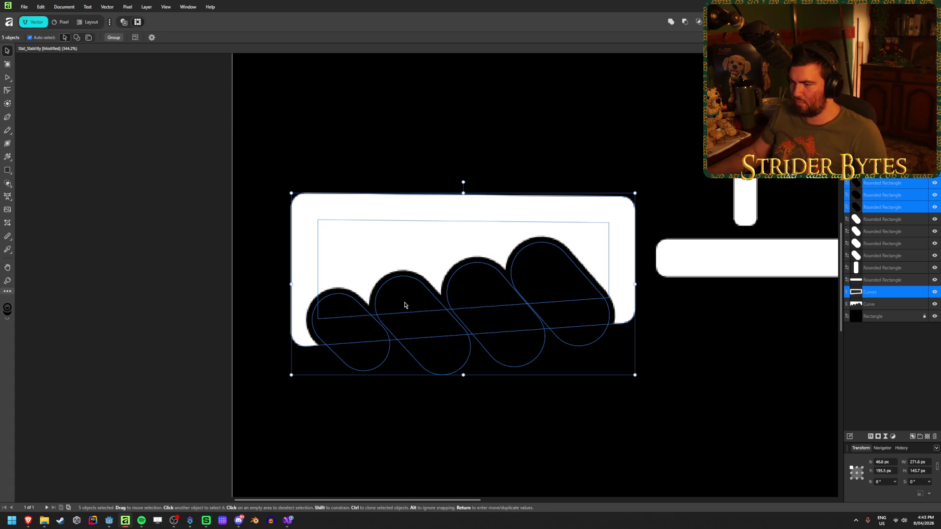
Select the four finger pills and expand their strokes into outline shapes.
left_click(889, 211)
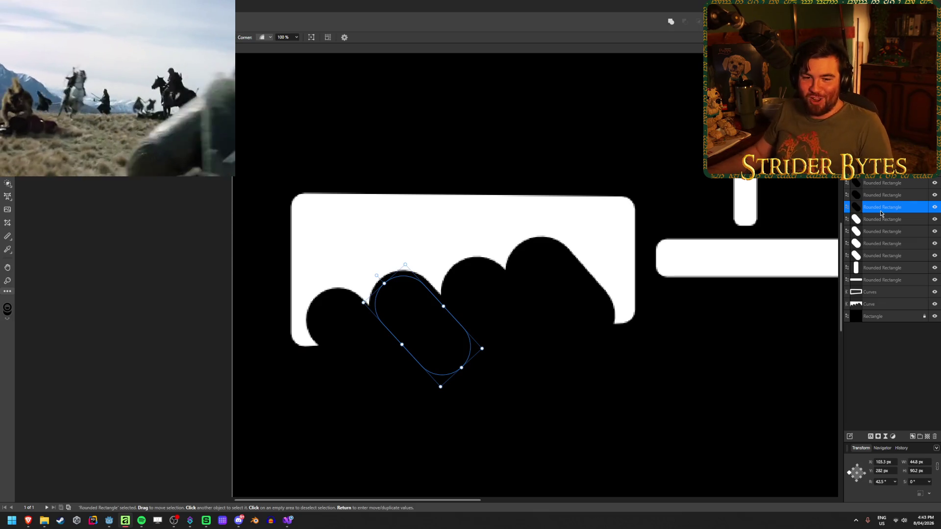
left_click(897, 183, "shift")
right_click(897, 183)
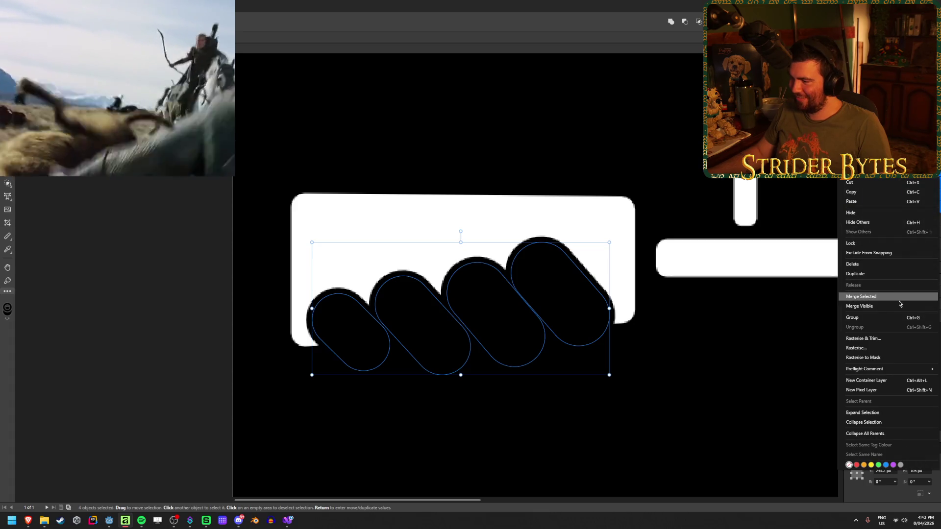
left_click(627, 414)
right_click(479, 304)
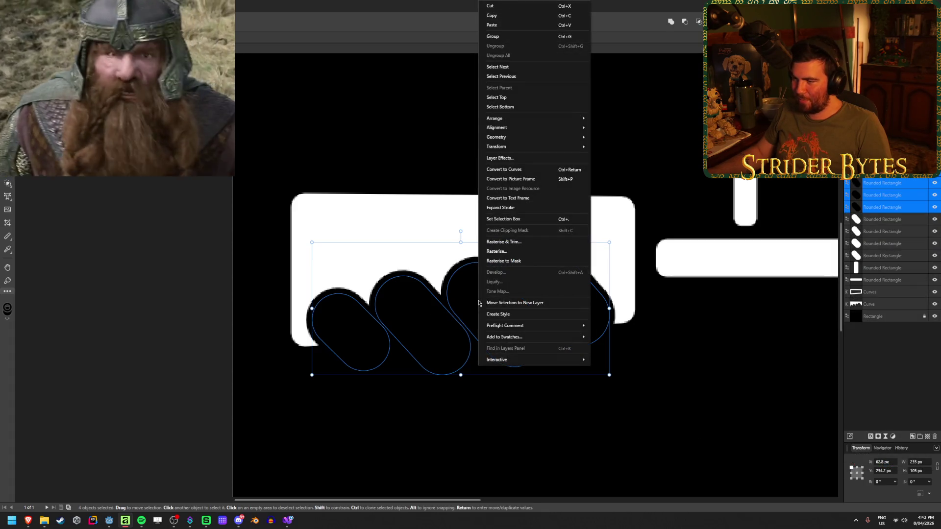
left_click(516, 208)
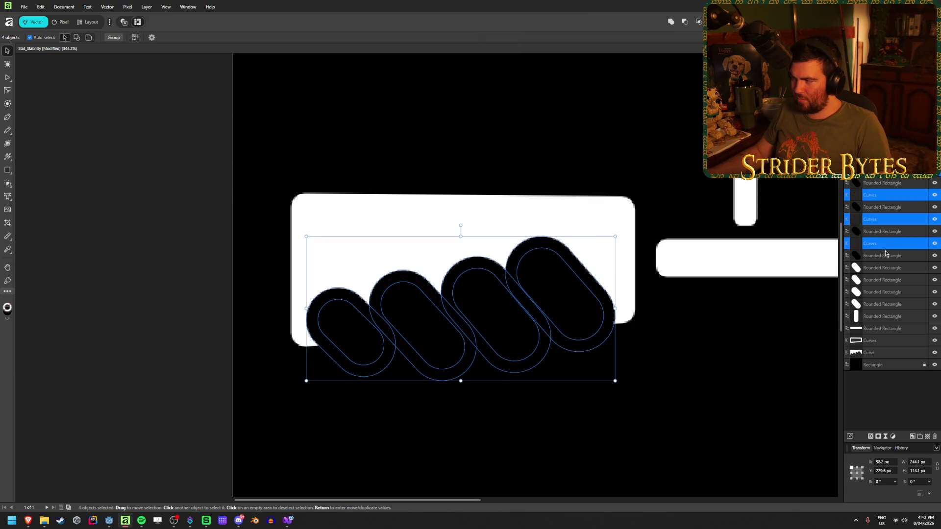
Duplicate the eight pills and outlines, then undo back to separate pills.
left_click(886, 254)
left_click(882, 171, "shift")
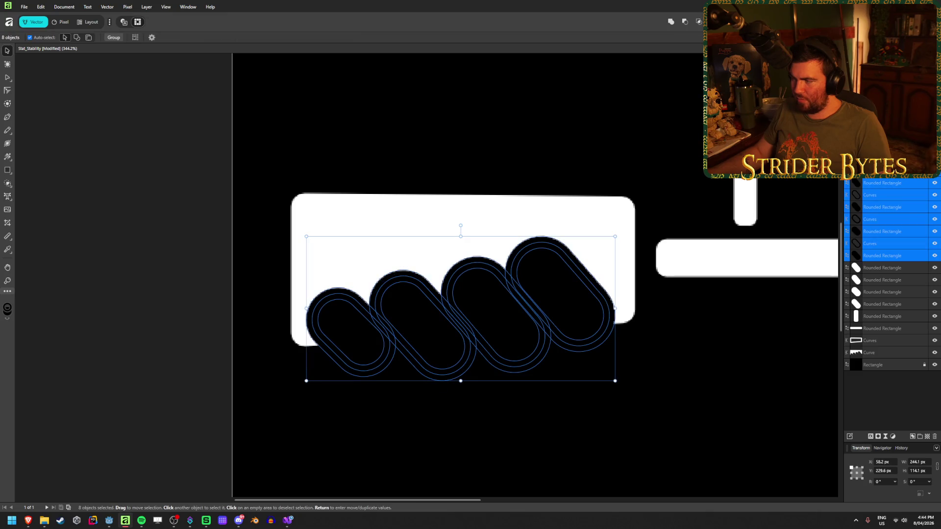
right_click(882, 255)
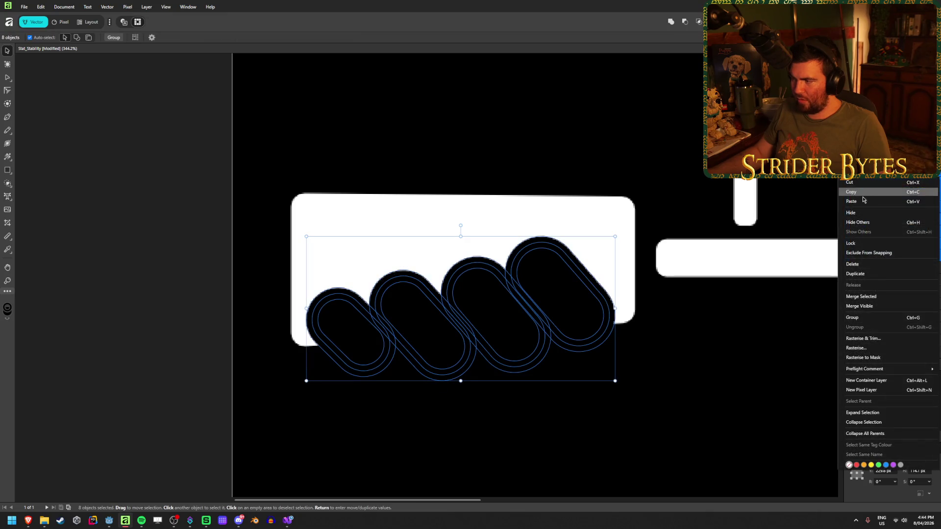
left_click(877, 269)
scroll(892, 387, "down", 2)
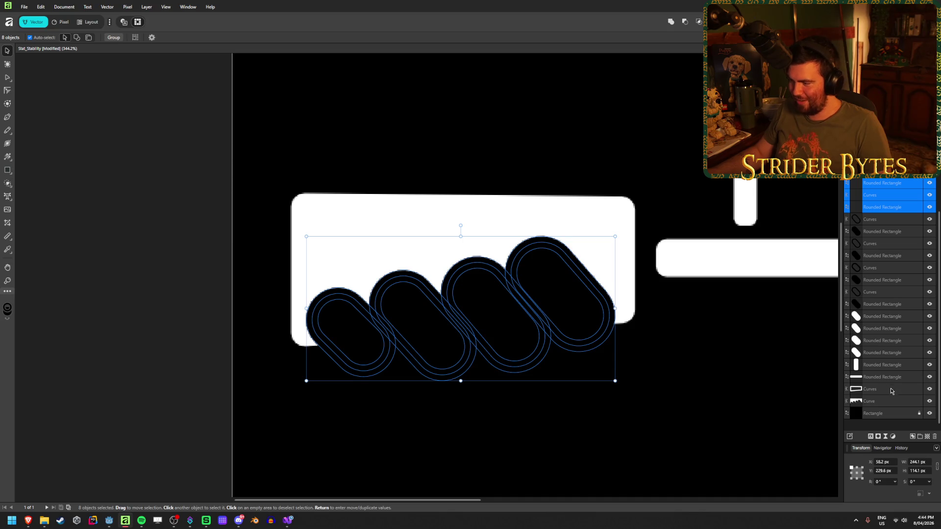
key("ctrl+z")
key("ctrl+z")
key("ctrl+z")
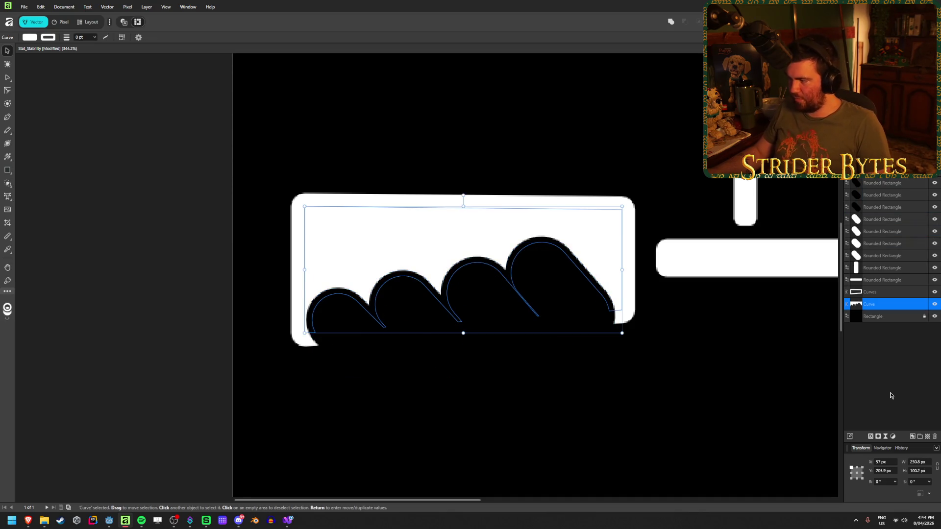
Restore the four black pills and expand their strokes into outline shapes.
key("ctrl+z")
key("ctrl+z")
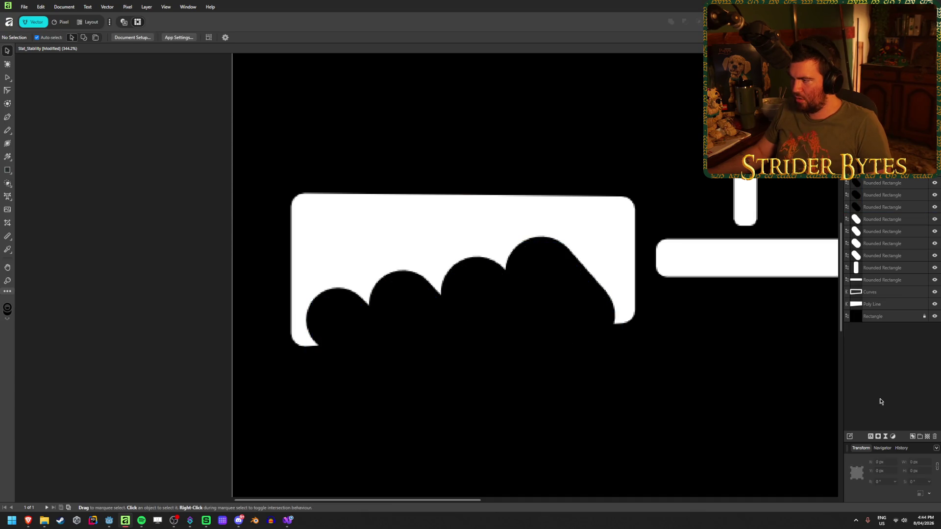
key("ctrl+shift+z")
key("ctrl+shift+z")
key("ctrl+shift+z")
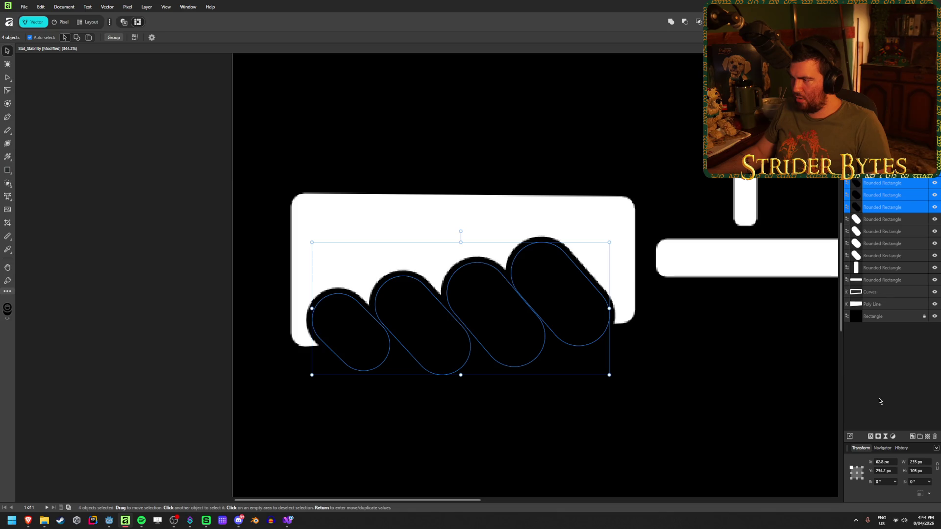
left_click(877, 395)
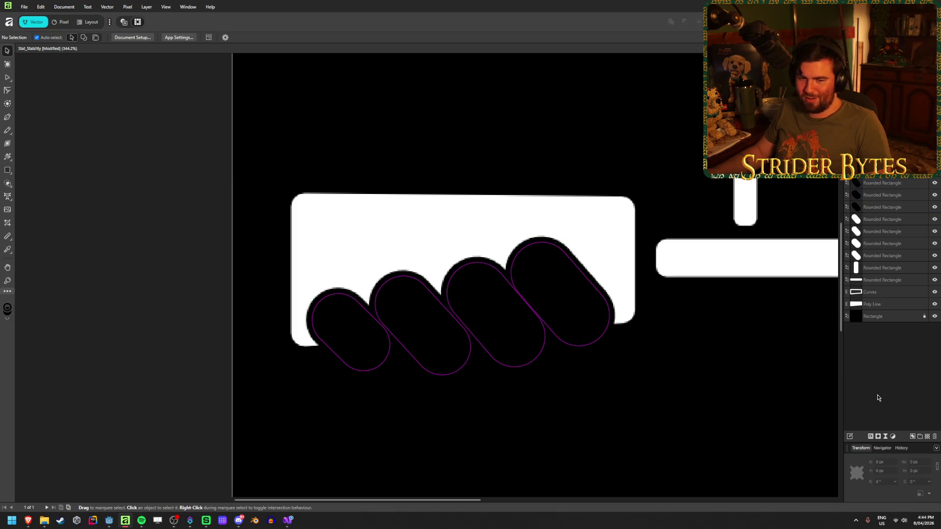
left_click(883, 205)
left_click(883, 182, "shift")
right_click(505, 247)
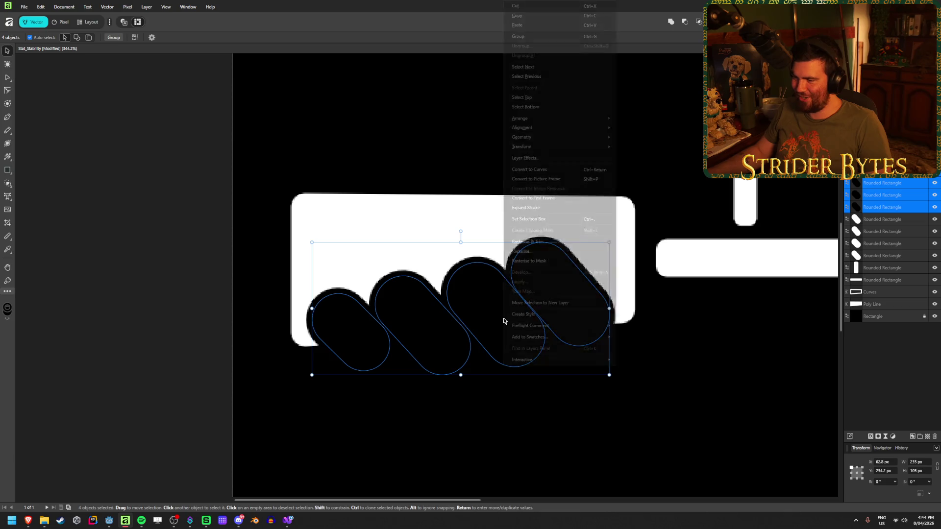
left_click(536, 208)
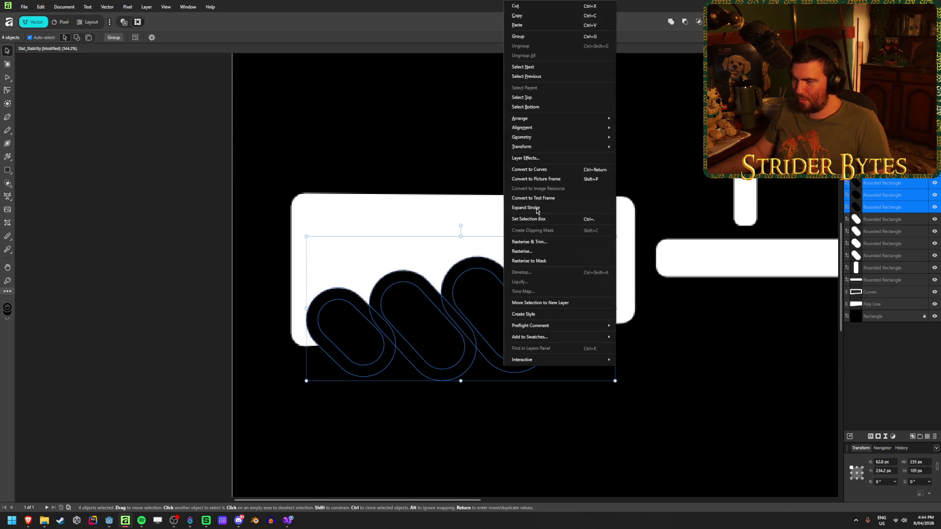
Select the pills with their outlines and duplicate them.
left_click(881, 399)
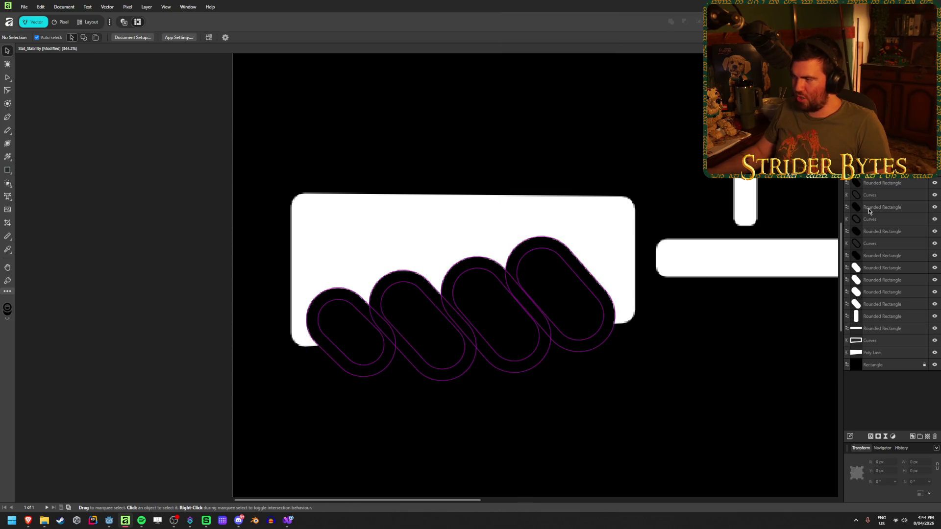
left_click(882, 183)
left_click(880, 255, "shift")
right_click(881, 255)
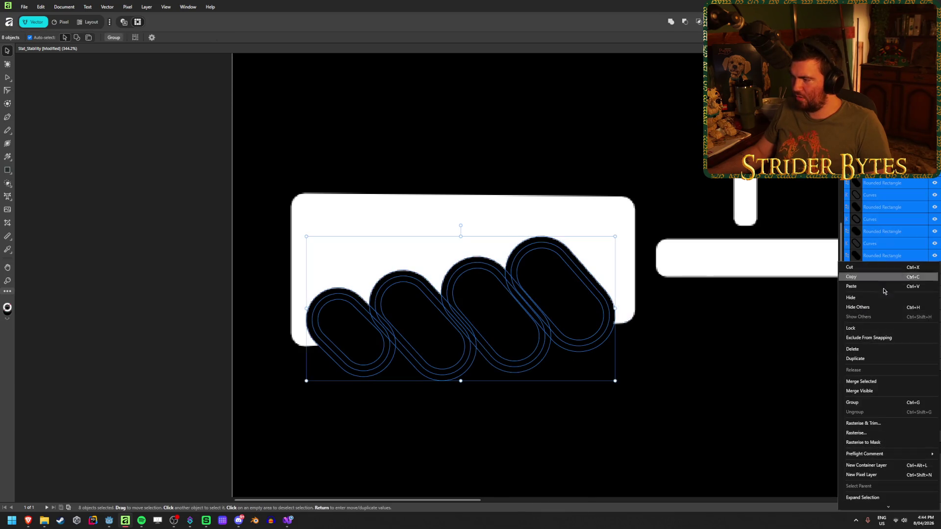
left_click(885, 359)
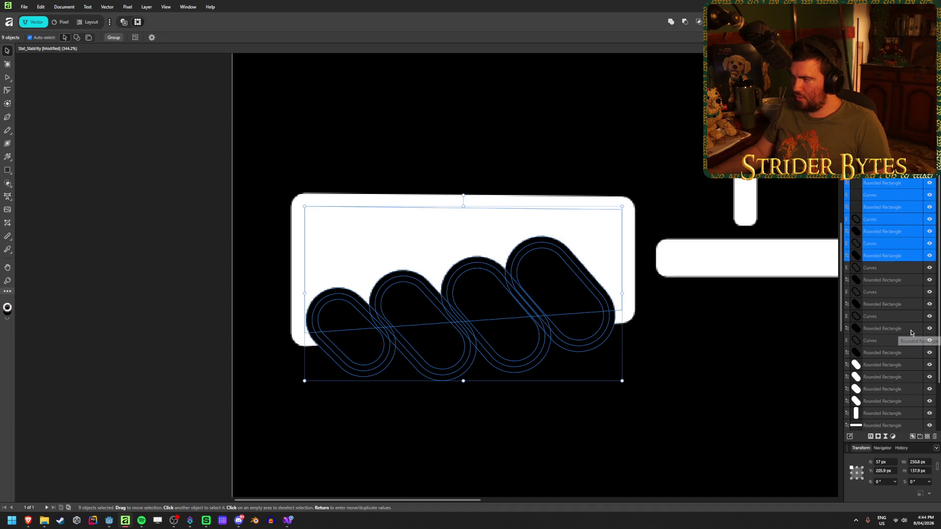
Add the card shape to the selection and Subtract all nine shapes from it.
left_click(688, 26)
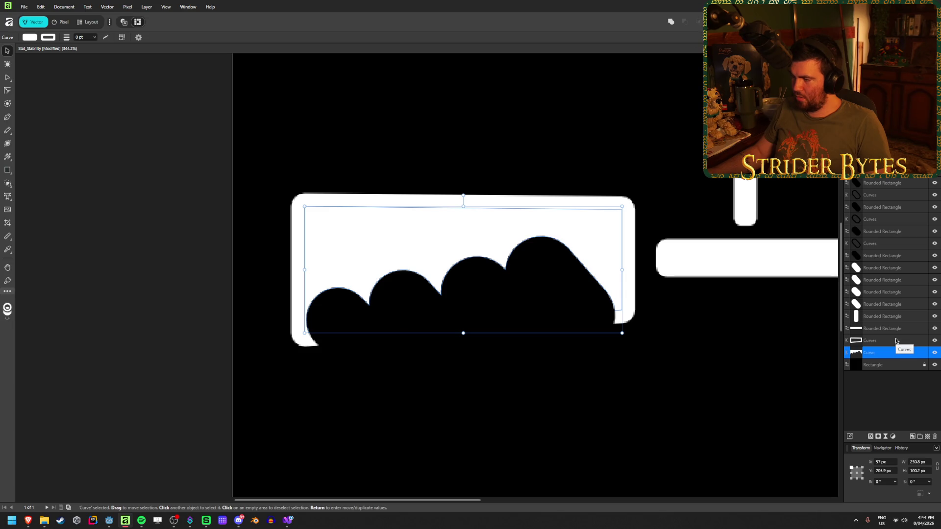
key("ctrl+z")
key("ctrl+z")
key("ctrl+z")
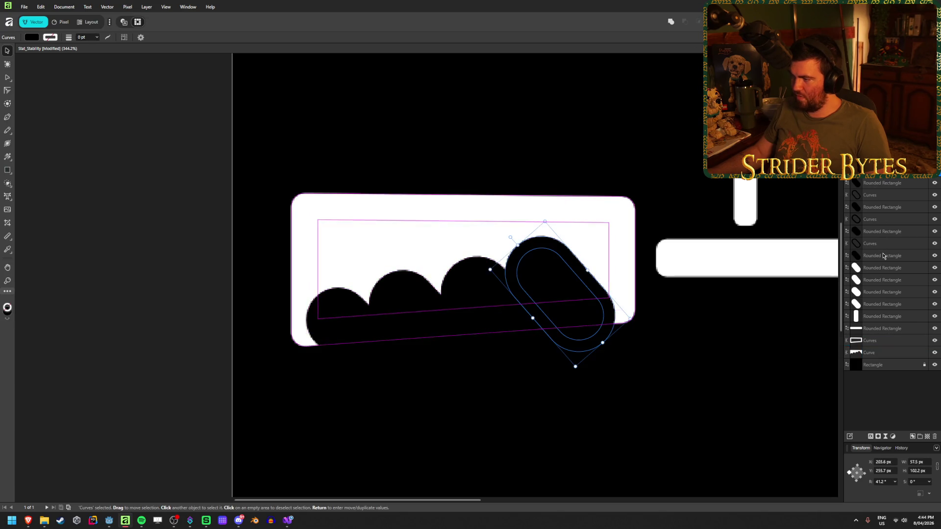
left_click(877, 340, "ctrl")
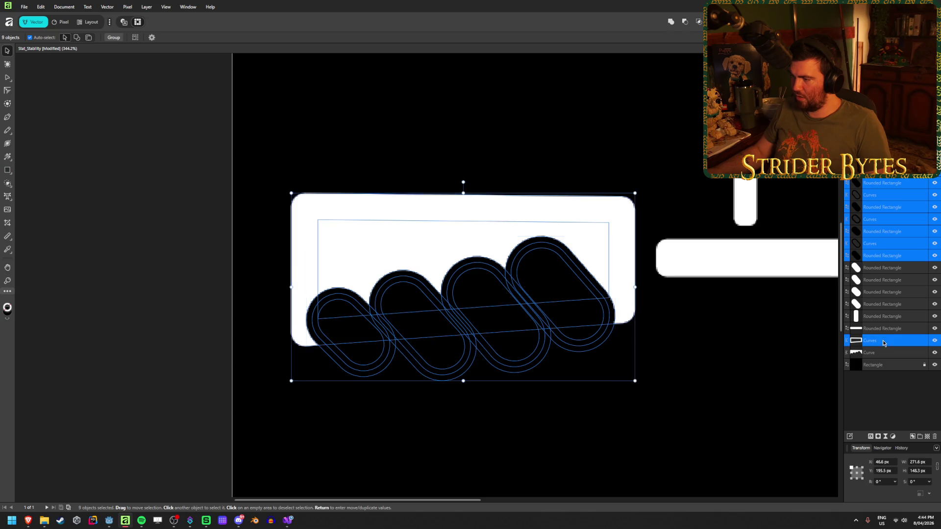
left_click(685, 22)
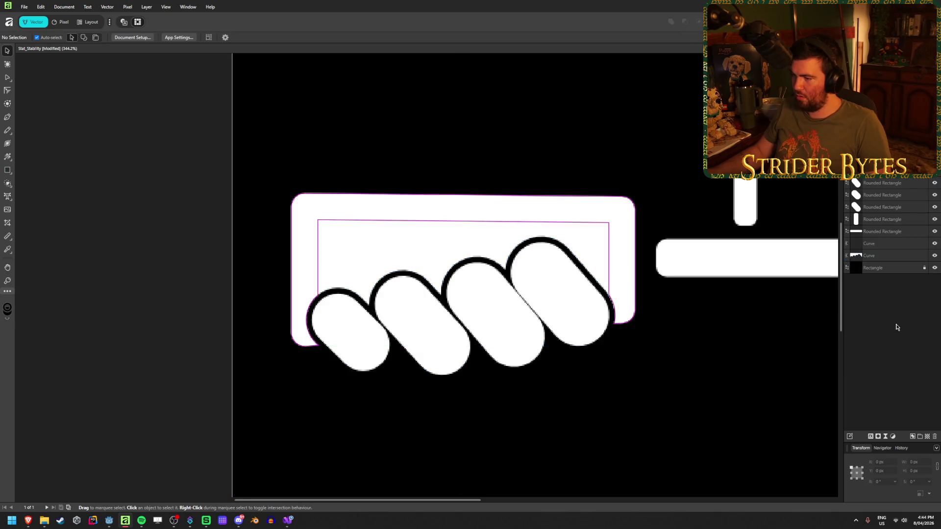
left_click(609, 395)
scroll(470, 334, "down", 2)
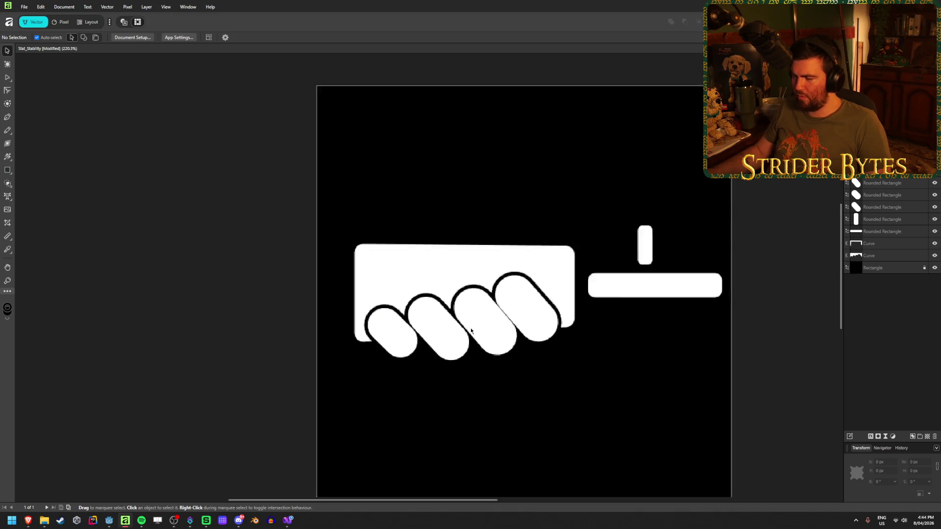
Select the four finger pills, hide them briefly, then show them again.
scroll(469, 335, "up", 2)
left_click(497, 323)
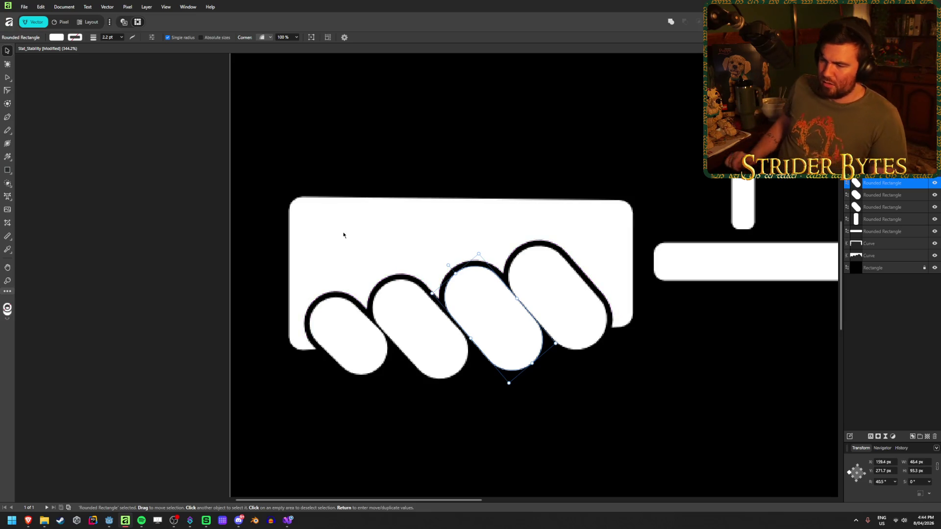
left_click(882, 171)
left_click(895, 211, "shift")
left_click(935, 208)
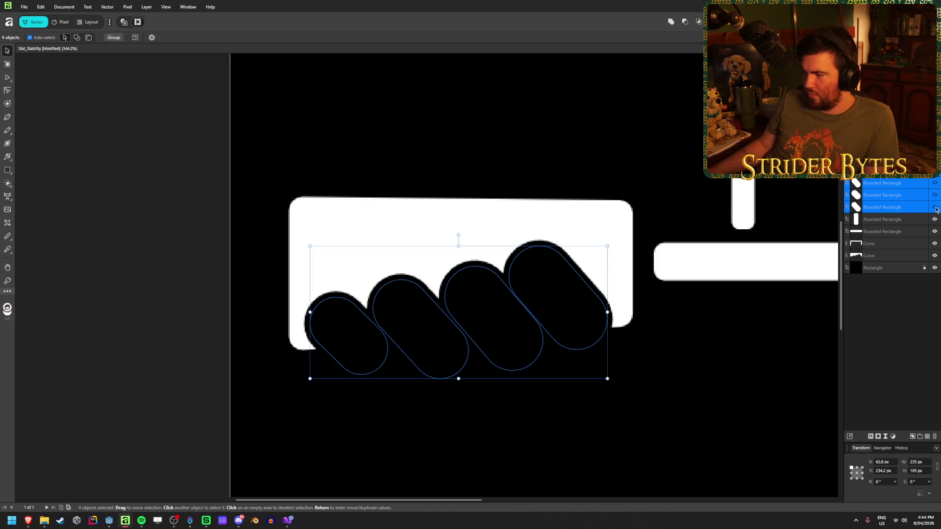
left_click(935, 208)
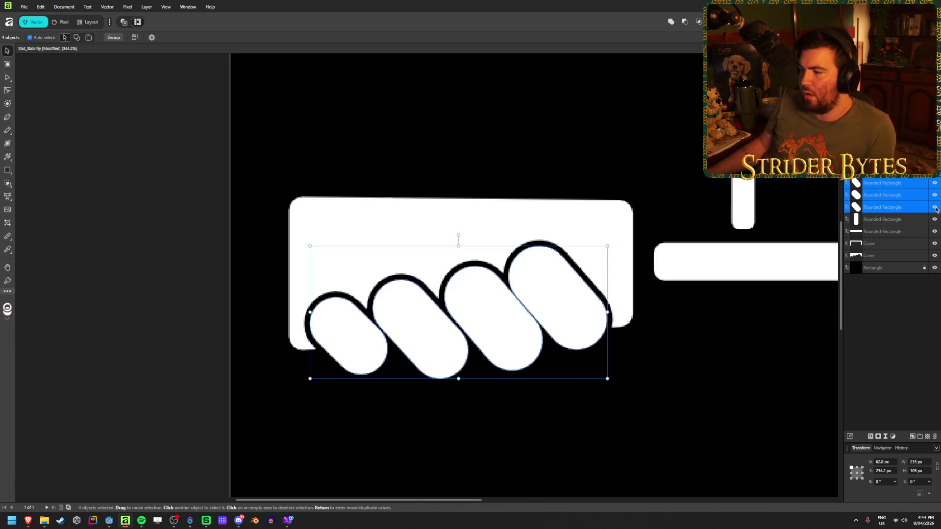
left_click(886, 318)
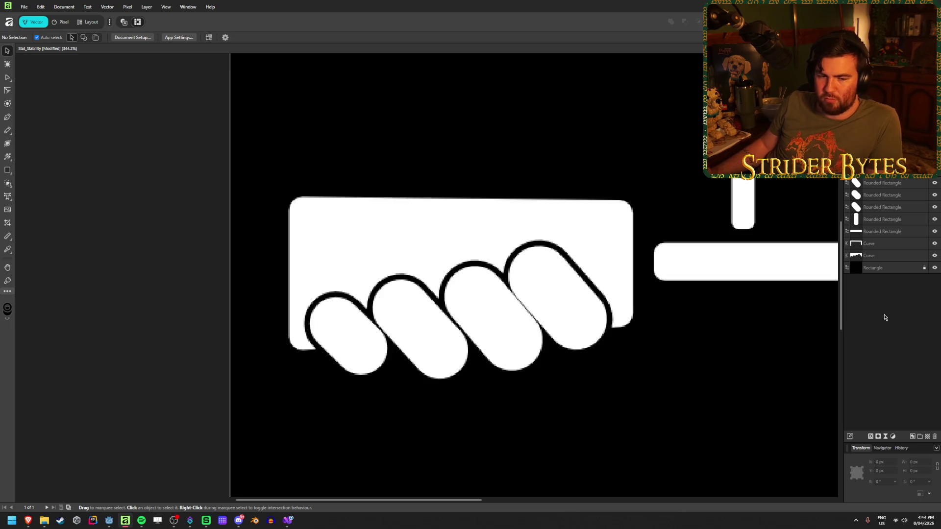
Narrow the first finger pill to about 35 px and the second slightly.
left_click(358, 343)
left_click(417, 327)
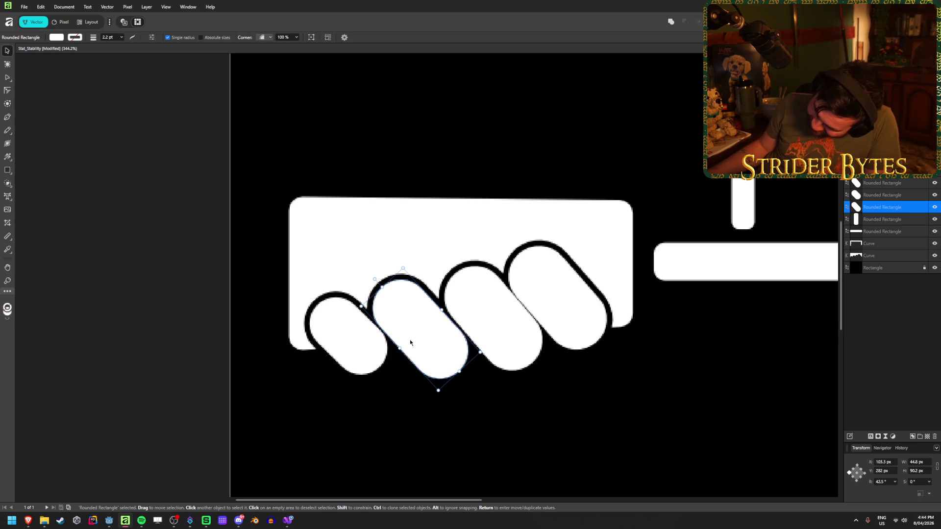
left_click_drag(401, 348, 403, 348)
left_click(341, 342)
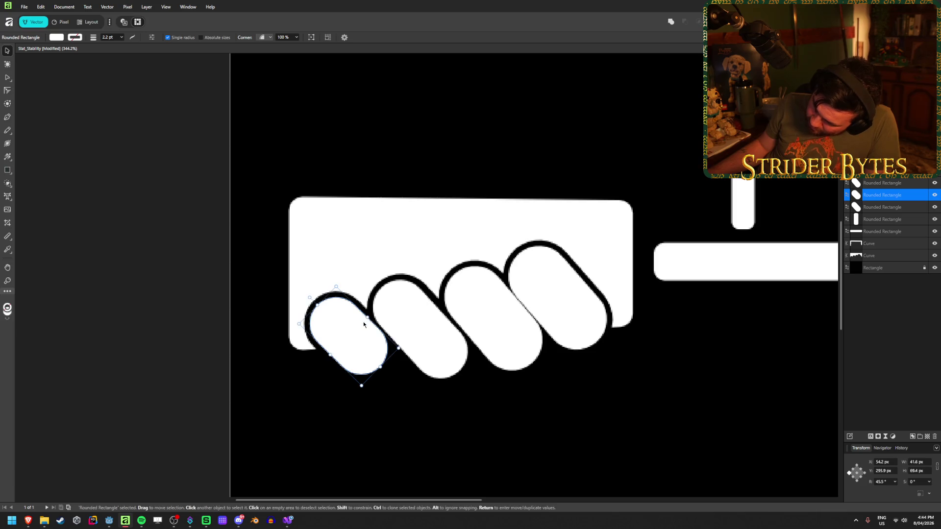
left_click_drag(364, 322, 367, 318)
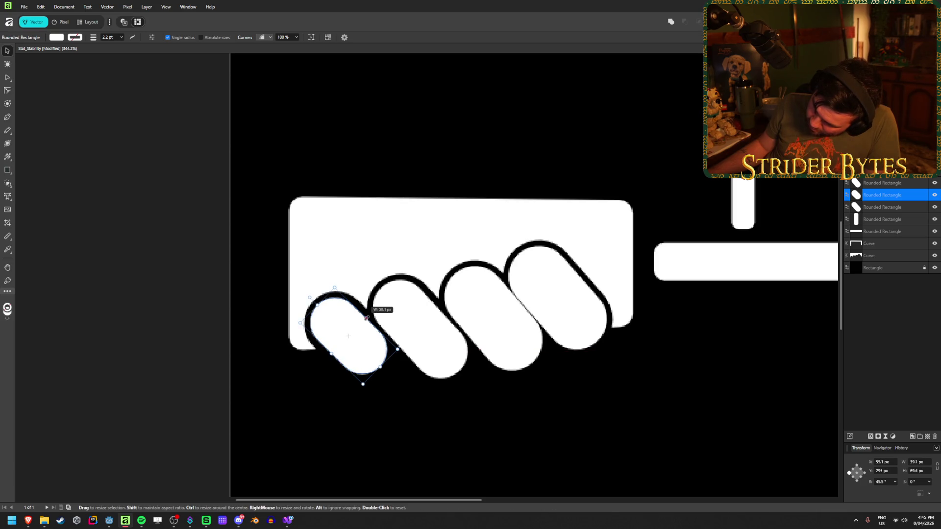
Check the third and fourth pills while zooming, then select the rightmost pill.
left_click(476, 335)
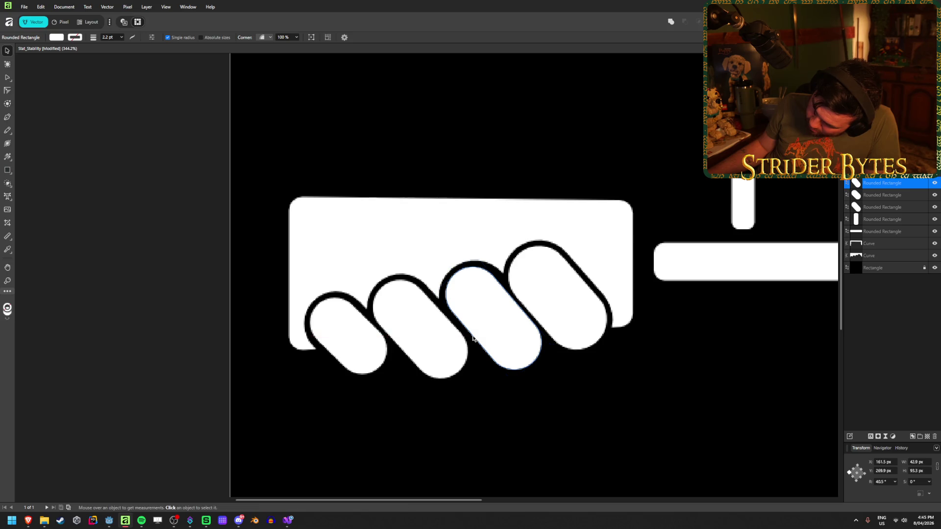
left_click(541, 314)
left_click(720, 400)
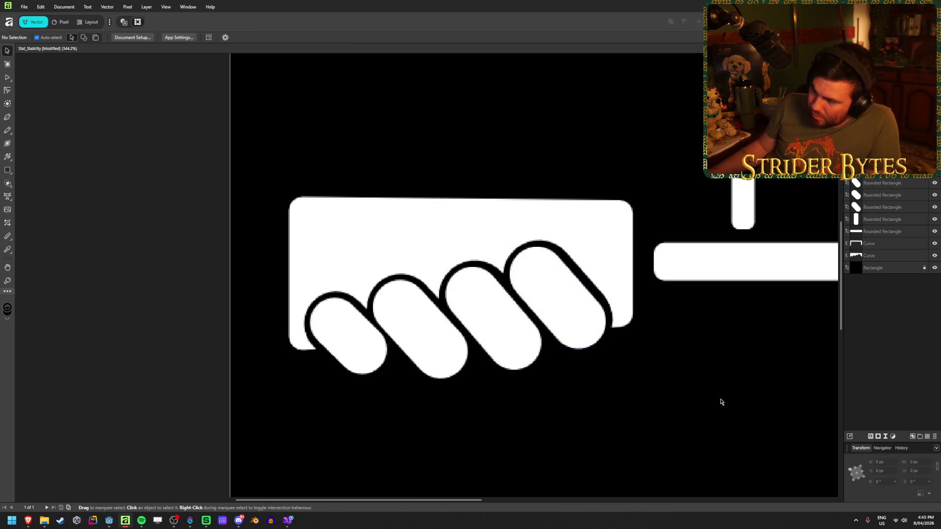
scroll(520, 412, "down", 5)
scroll(585, 428, "up", 5)
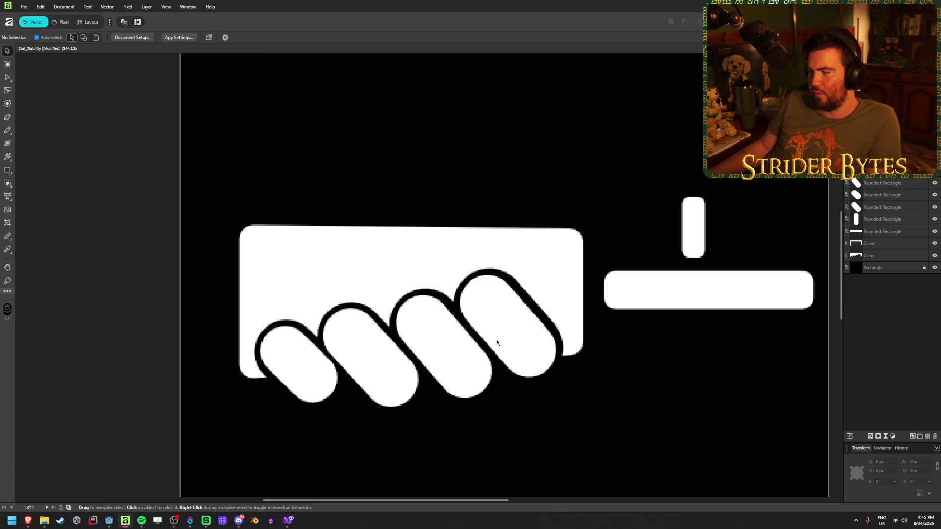
scroll(485, 424, "down", 1)
scroll(484, 424, "up", 2)
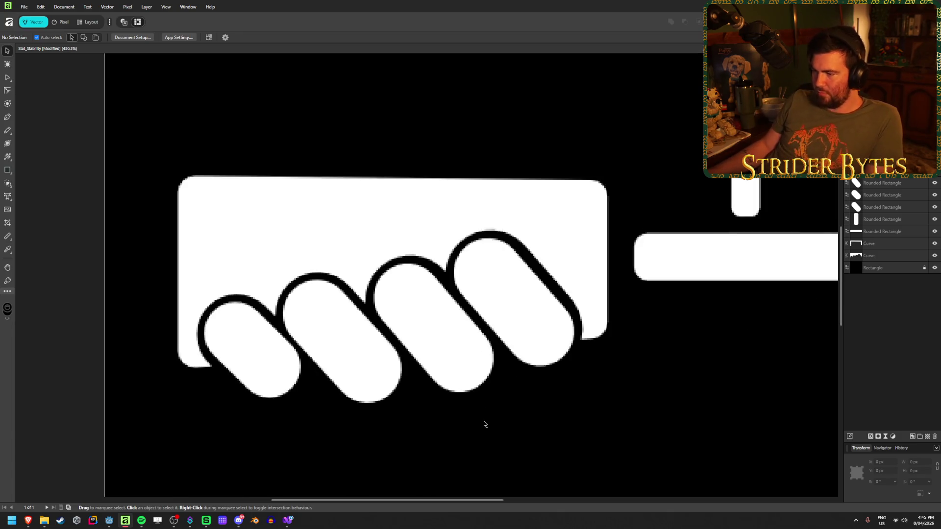
left_click(516, 290)
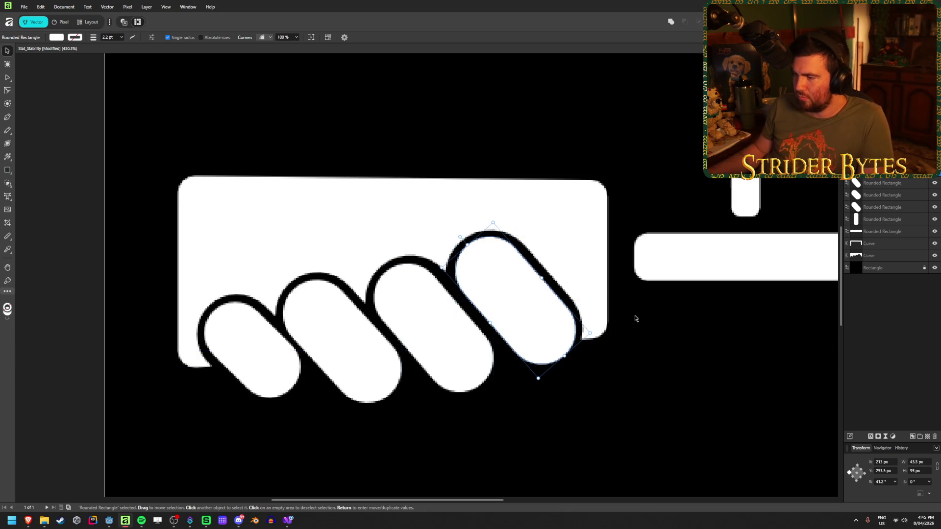
Nudge the rightmost pill one pixel left and down.
key("Left")
key("Down")
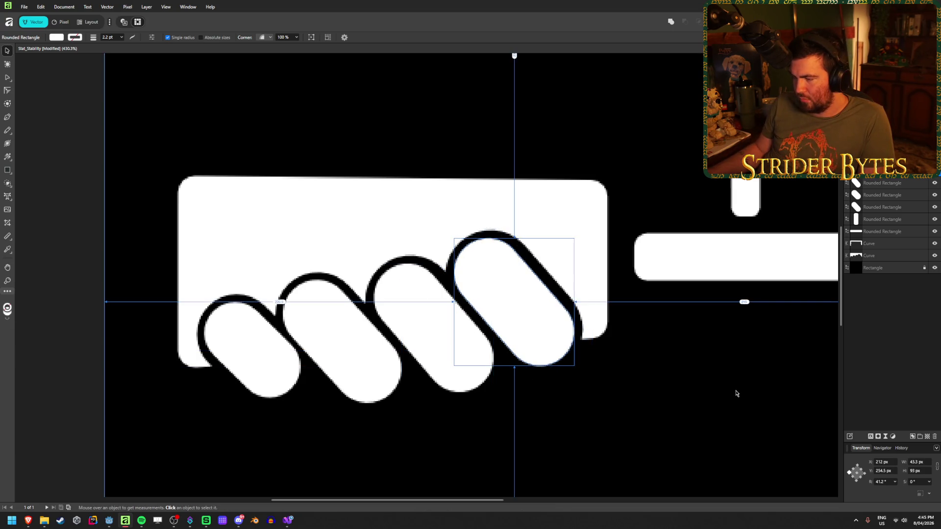
left_click(701, 429)
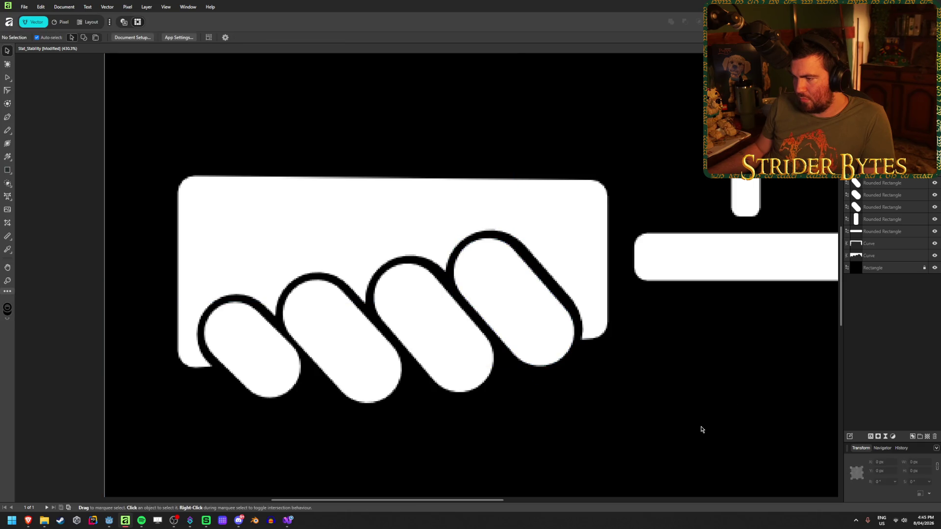
left_click(546, 255)
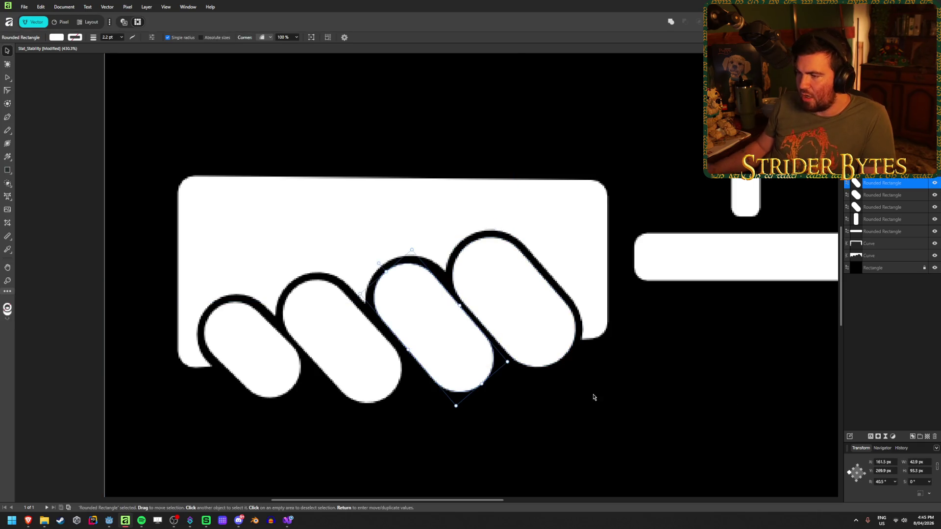
key("alt+bracketleft")
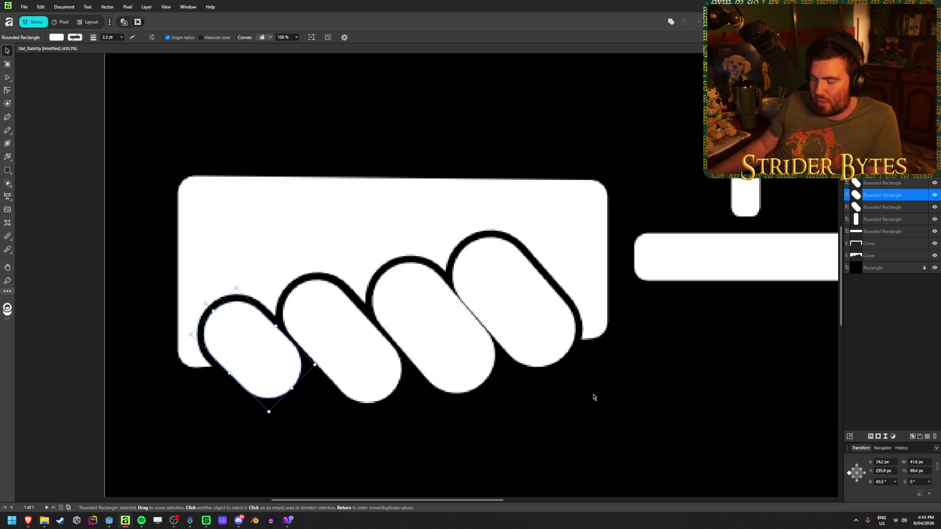
Shrink the leftmost and second pills slightly and resize the third to 45.5 px wide.
left_click_drag(274, 325, 277, 325)
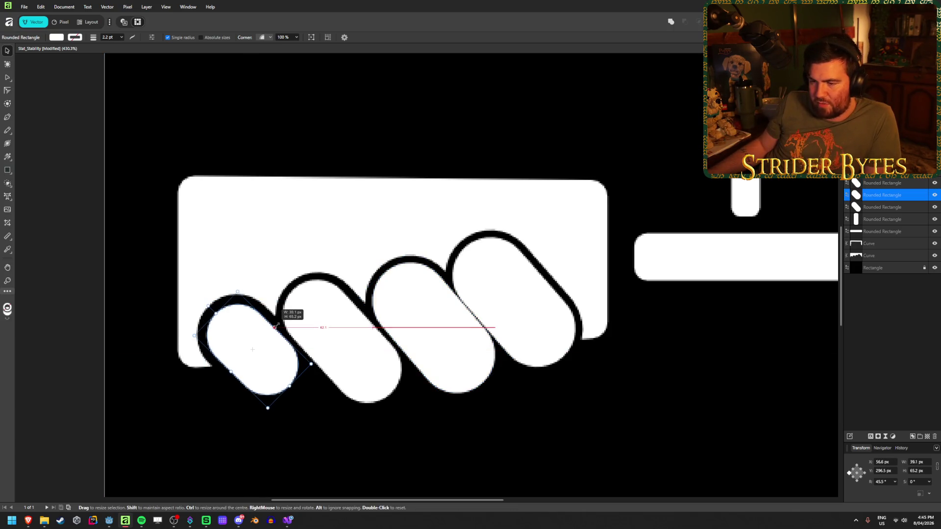
left_click(325, 321)
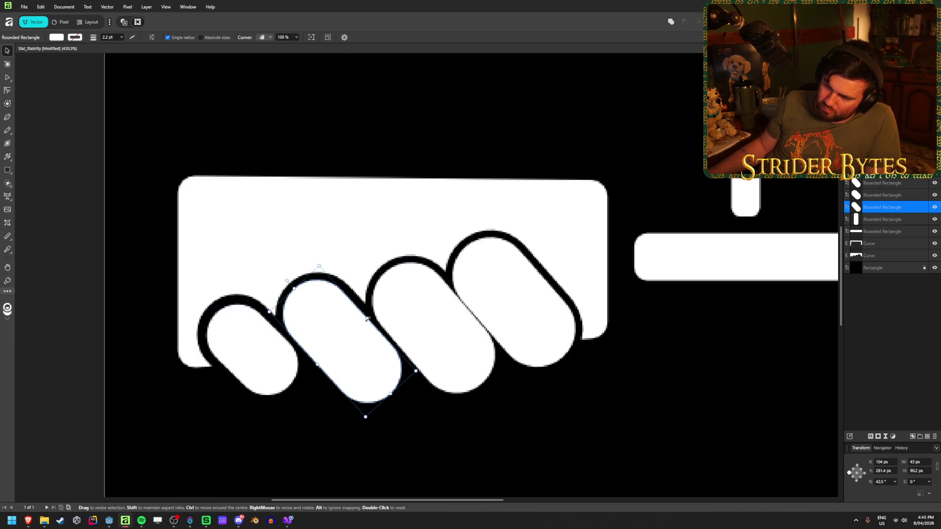
left_click_drag(368, 317, 367, 319)
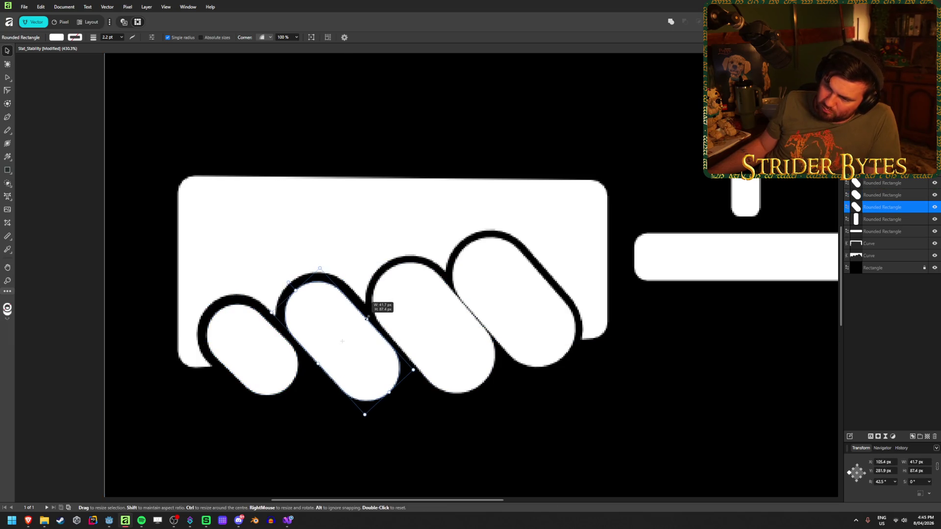
left_click(424, 317)
left_click_drag(459, 303, 461, 304)
left_click(515, 294)
left_click_drag(540, 277, 542, 277)
left_click(699, 380)
Refine the third and rightmost pills to roughly 44 by 86 px, evenly spaced.
scroll(699, 381, "down", 5)
scroll(645, 385, "up", 3)
scroll(391, 336, "up", 3)
left_click(514, 318)
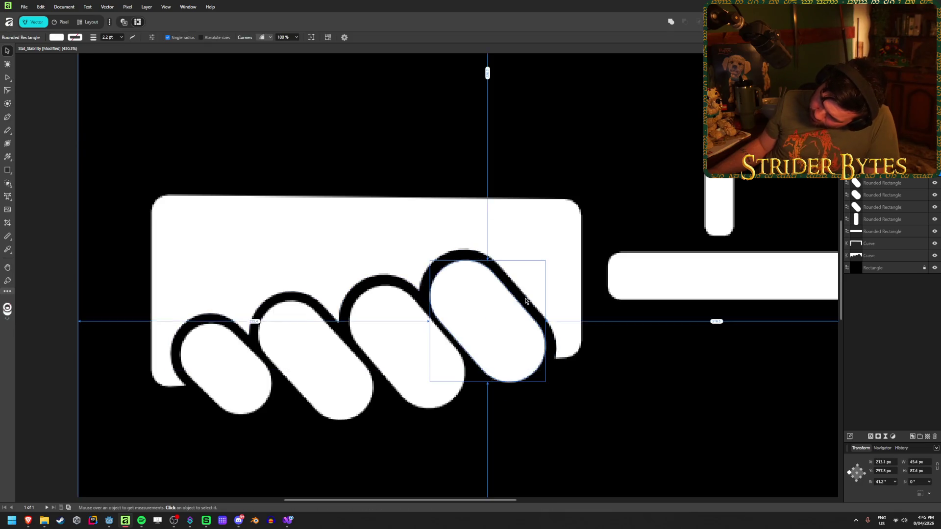
left_click(423, 337)
left_click_drag(434, 323, 461, 345)
left_click(483, 316)
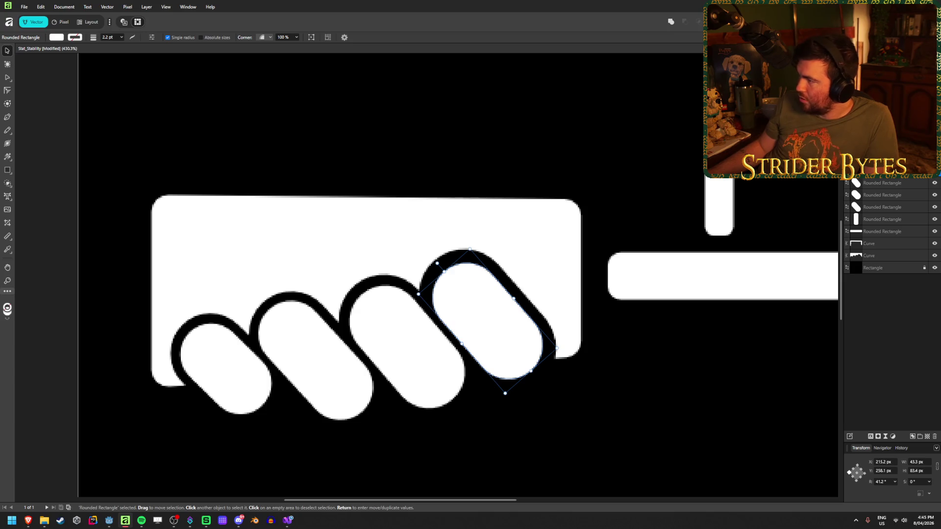
left_click(420, 342)
left_click_drag(434, 325, 439, 324)
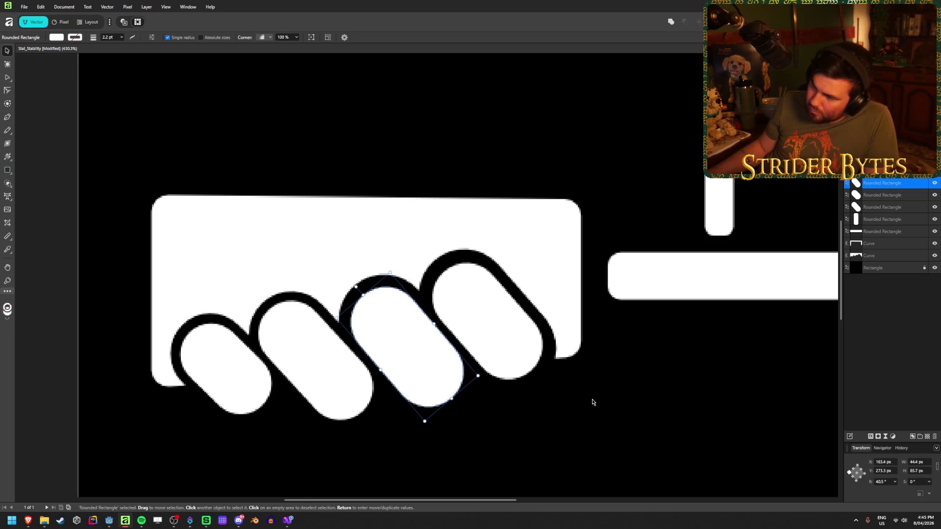
scroll(591, 399, "down", 5)
left_click(368, 432)
scroll(472, 393, "up", 8)
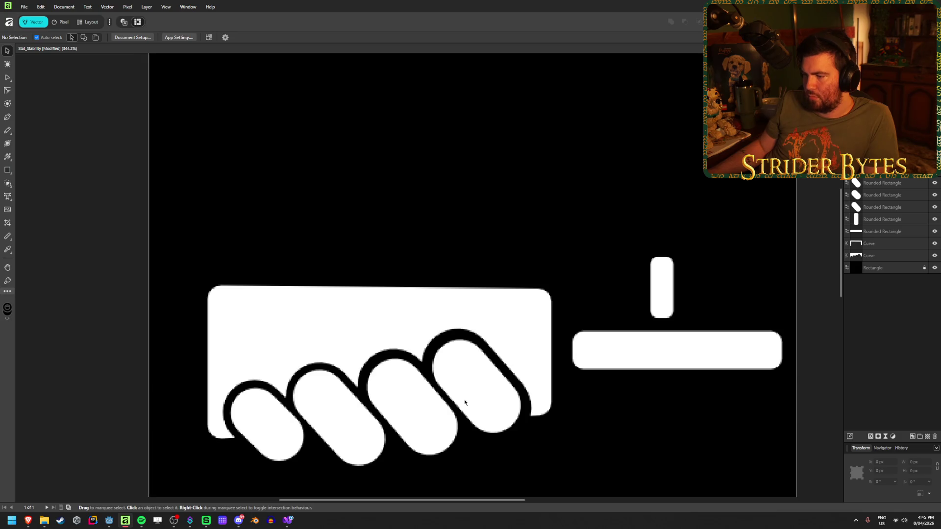
Enlarge the rightmost pill to about 45.5 by 87.6 px, extending its upper end.
left_click(480, 390)
mouse_move(537, 333)
left_mouse_down()
mouse_move(547, 327)
mouse_move(539, 347)
mouse_move(552, 321)
mouse_move(536, 333)
mouse_move(544, 332)
left_mouse_up()
left_click_drag(418, 277, 415, 275)
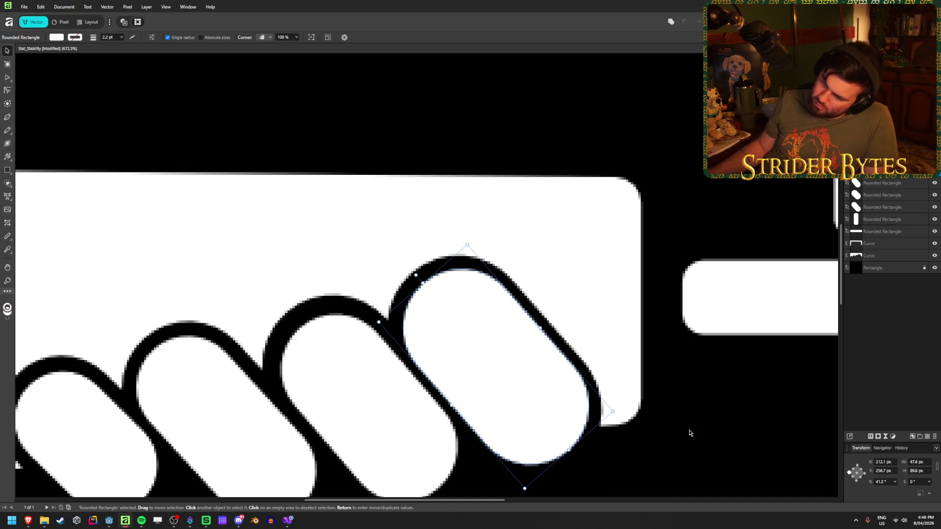
left_click(682, 416)
scroll(631, 425, "down", 5)
scroll(564, 446, "up", 5)
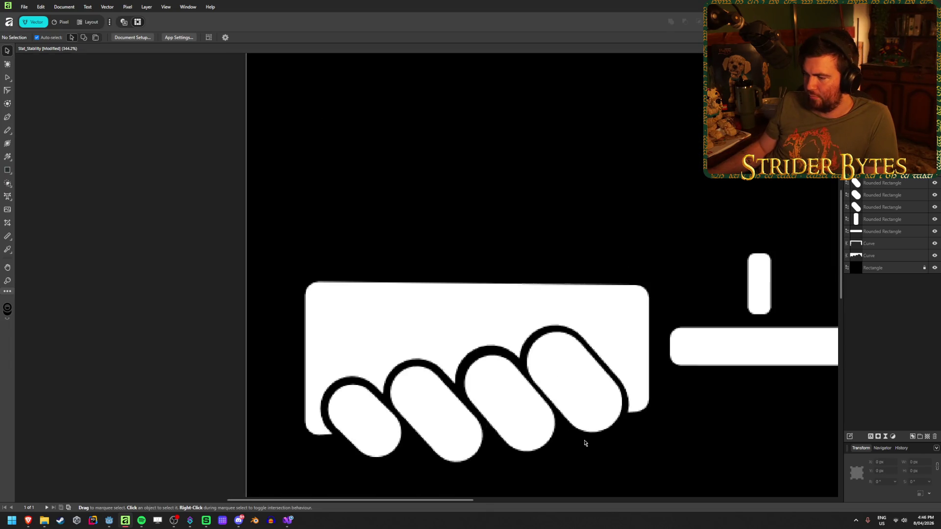
Narrow the rightmost slanted pill to 43.9 px wide.
left_click(515, 354)
left_click_drag(522, 364, 526, 359)
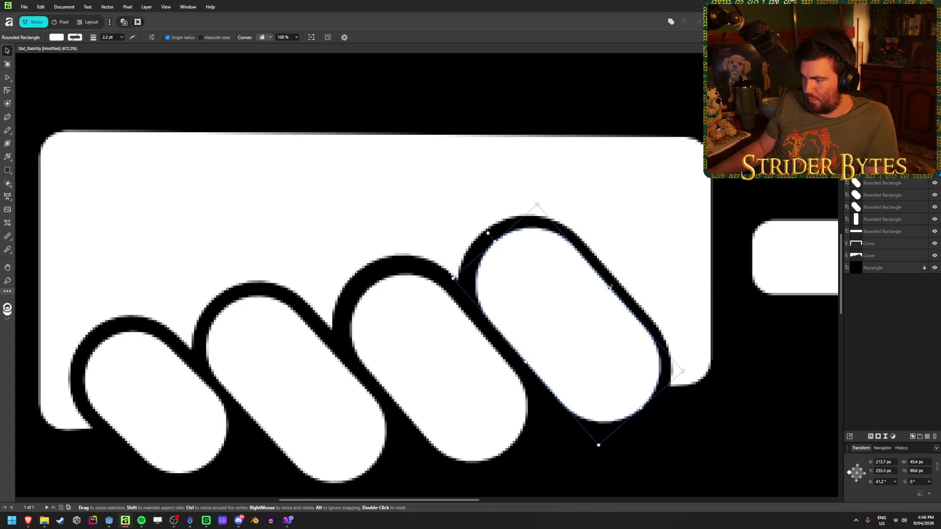
left_click_drag(605, 291, 603, 294)
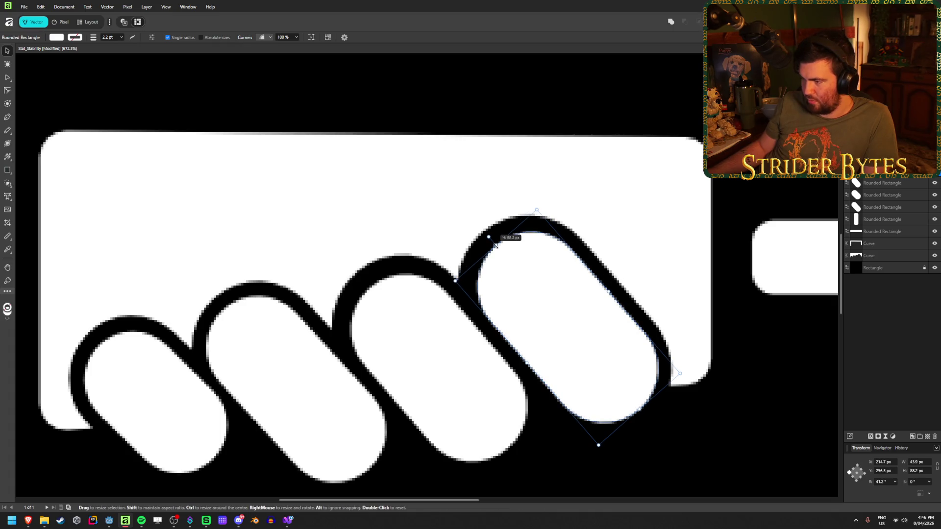
left_click(699, 447)
scroll(516, 456, "down", 5)
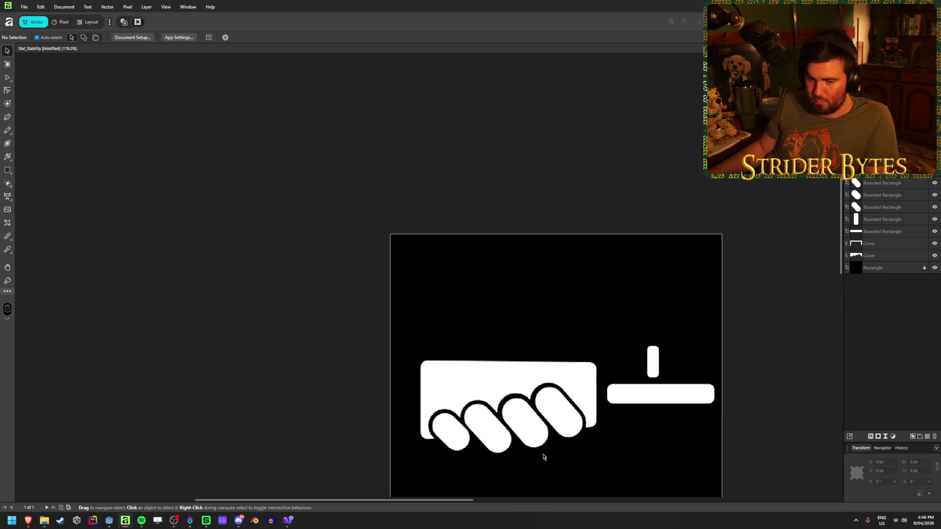
scroll(543, 457, "up", 3)
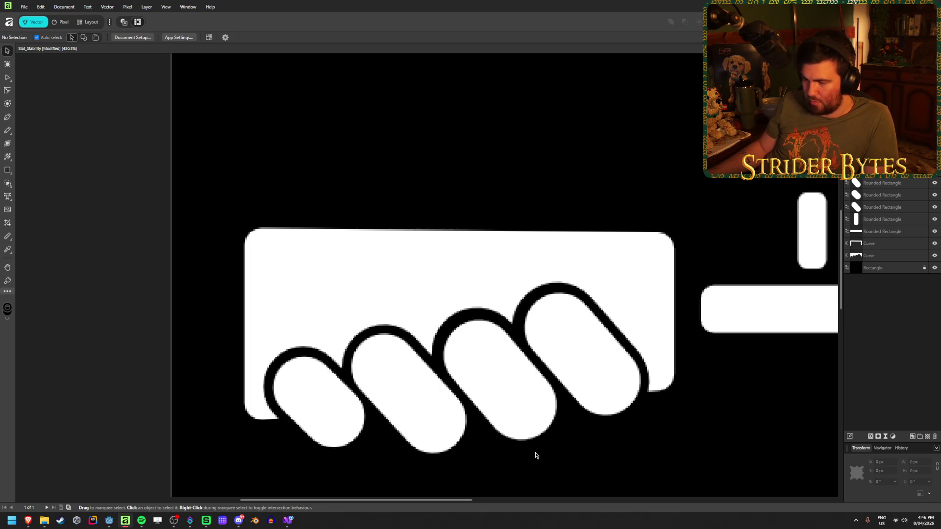
scroll(536, 456, "down", 2)
scroll(594, 434, "up", 3)
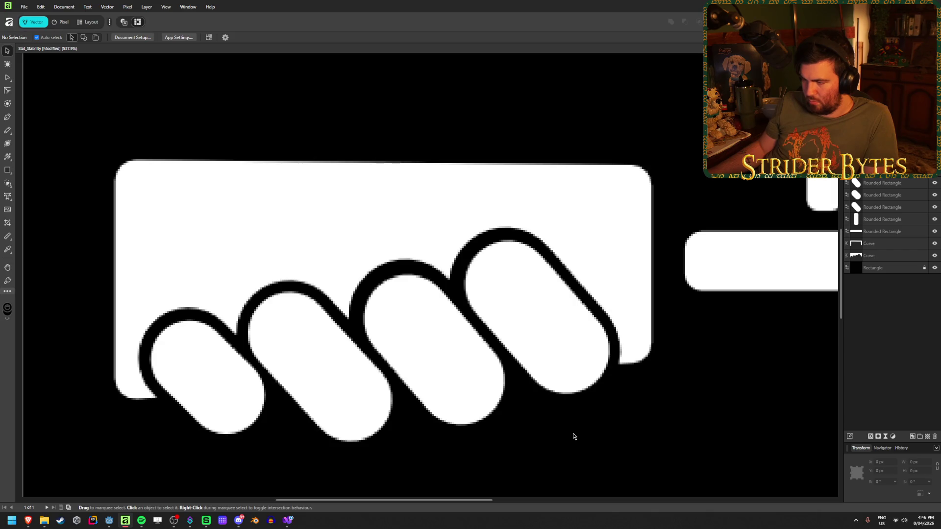
scroll(574, 435, "down", 3)
scroll(572, 445, "down", 3)
scroll(579, 484, "up", 1)
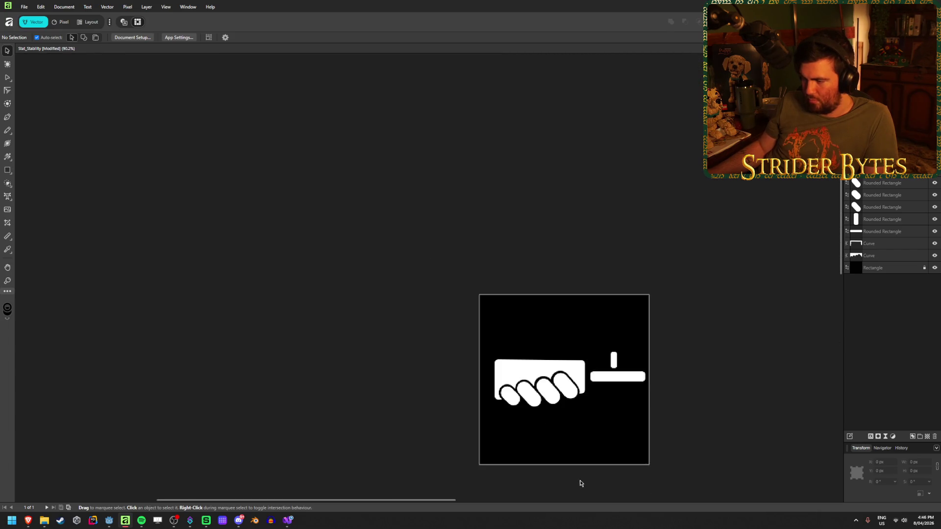
scroll(626, 434, "up", 2)
scroll(611, 397, "up", 1)
scroll(441, 321, "up", 1)
scroll(565, 344, "up", 1)
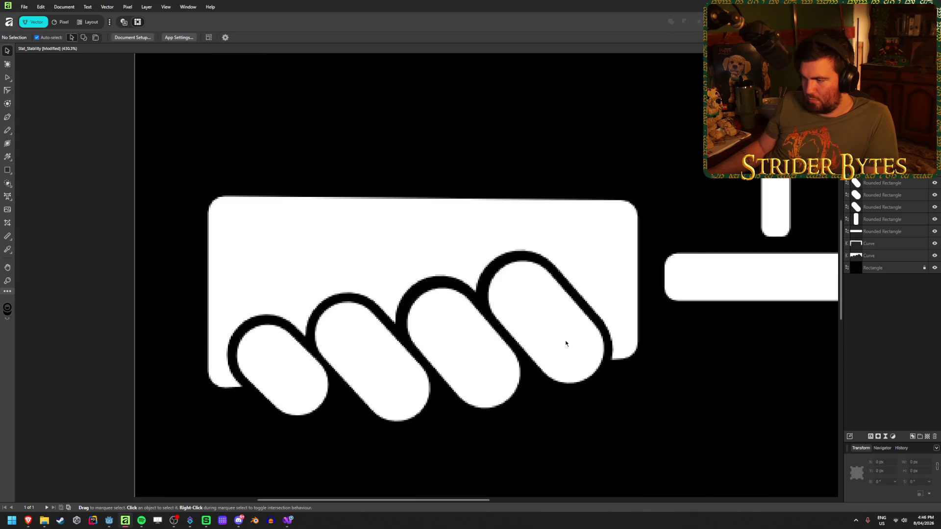
scroll(565, 343, "up", 2)
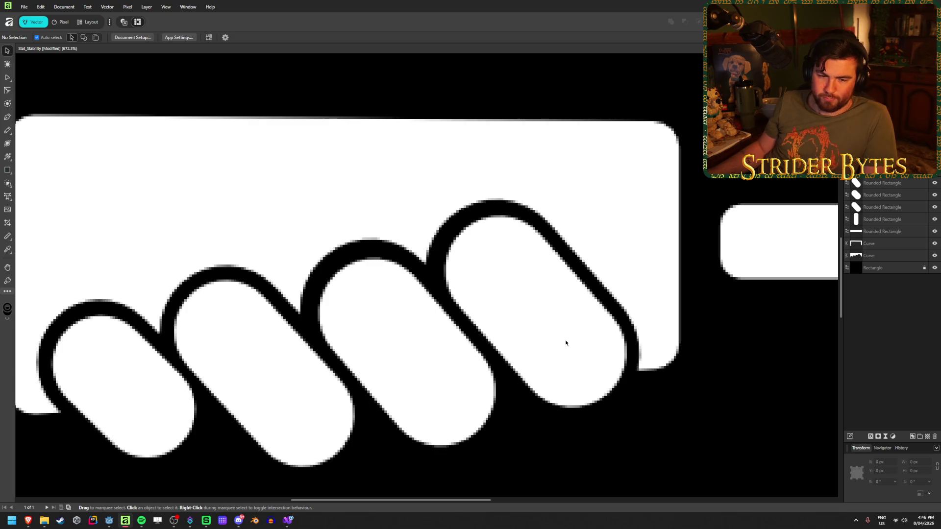
Refine the rightmost pill's width and length, ending at 85.6 px tall.
left_click(565, 343)
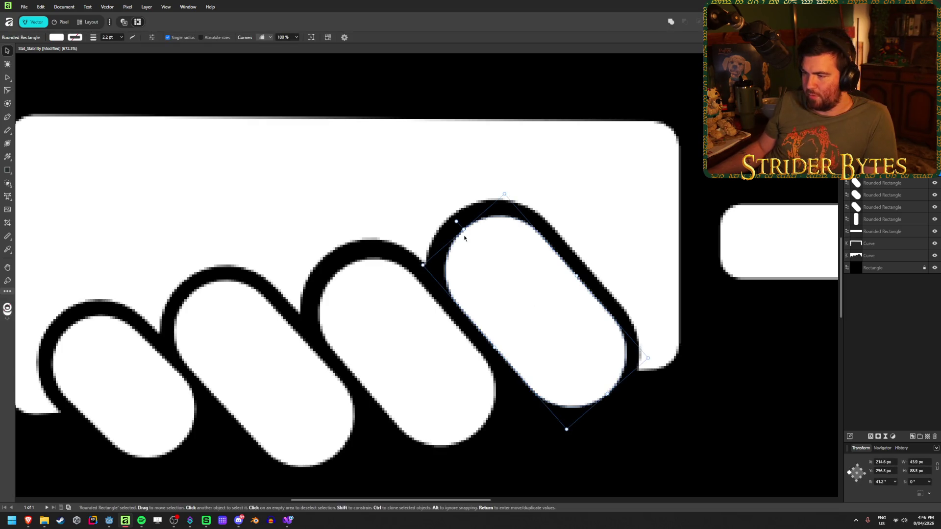
mouse_move(451, 224)
left_mouse_down()
mouse_move(447, 217)
mouse_move(448, 225)
left_mouse_up()
mouse_move(571, 273)
left_mouse_down()
mouse_move(584, 261)
mouse_move(566, 268)
left_mouse_up()
mouse_move(464, 235)
left_mouse_down()
mouse_move(459, 223)
mouse_move(465, 229)
left_mouse_up()
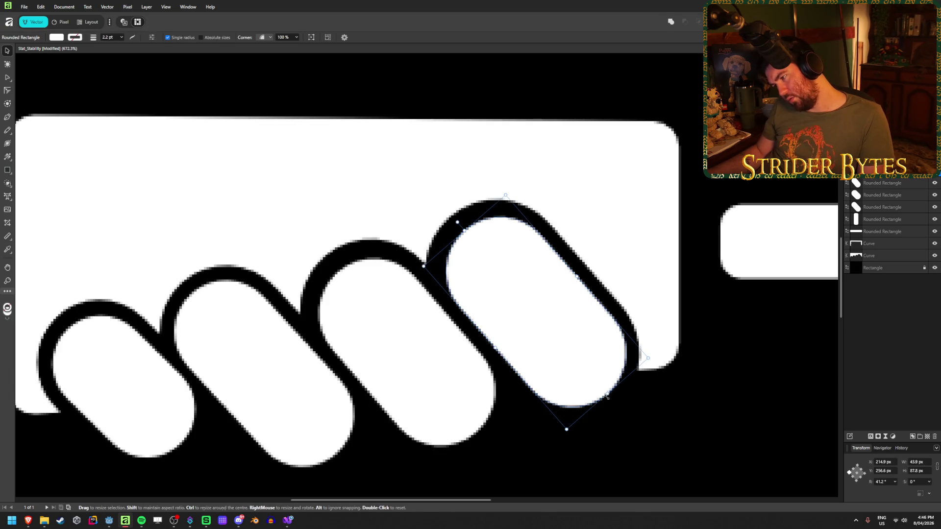
left_click_drag(604, 393, 603, 390)
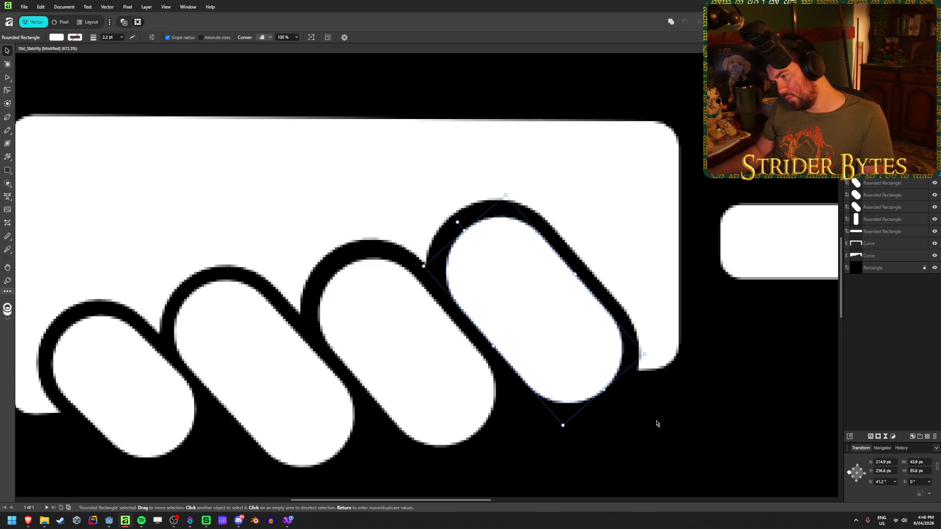
left_click(624, 434)
scroll(504, 441, "down", 5)
scroll(533, 450, "up", 9)
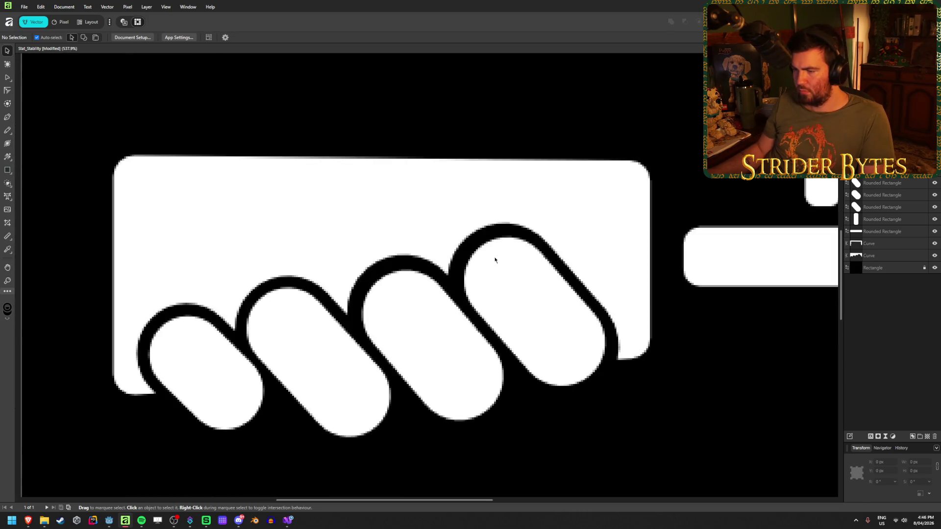
Widen the rightmost finger pill to 44.1 px and set it slightly lower.
scroll(398, 370, "down", 4)
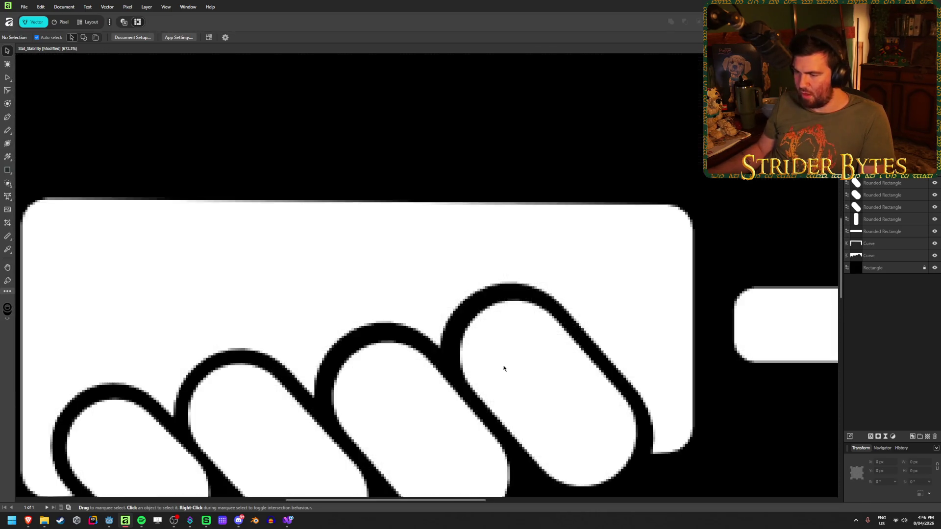
scroll(504, 381, "down", 2)
left_click(502, 381)
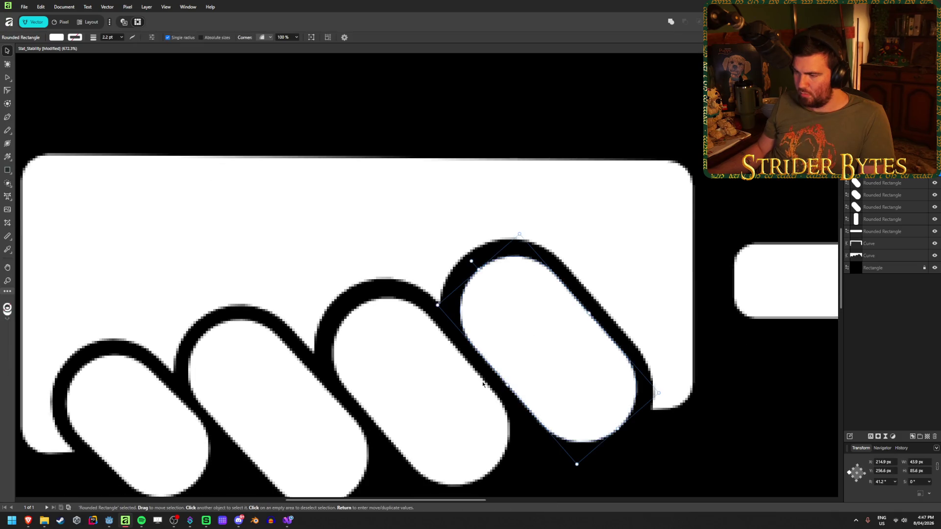
left_click(461, 356)
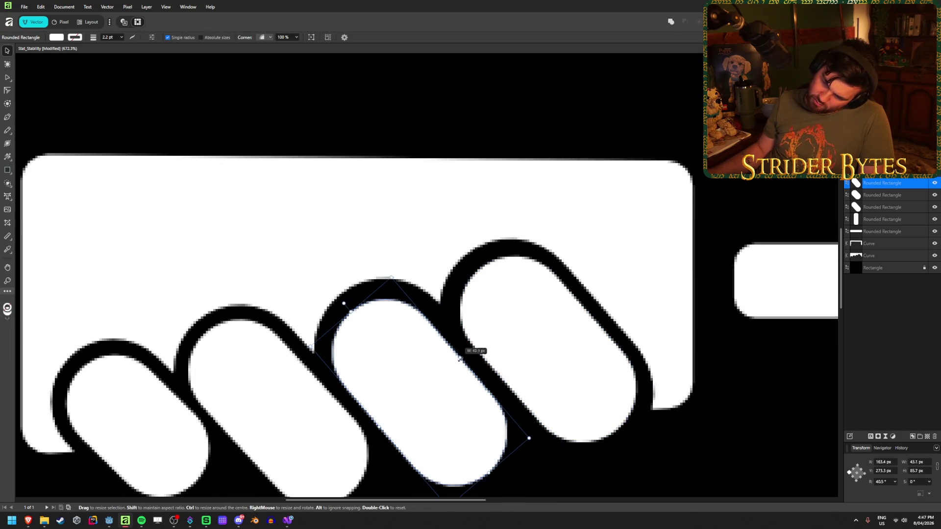
left_click(544, 347)
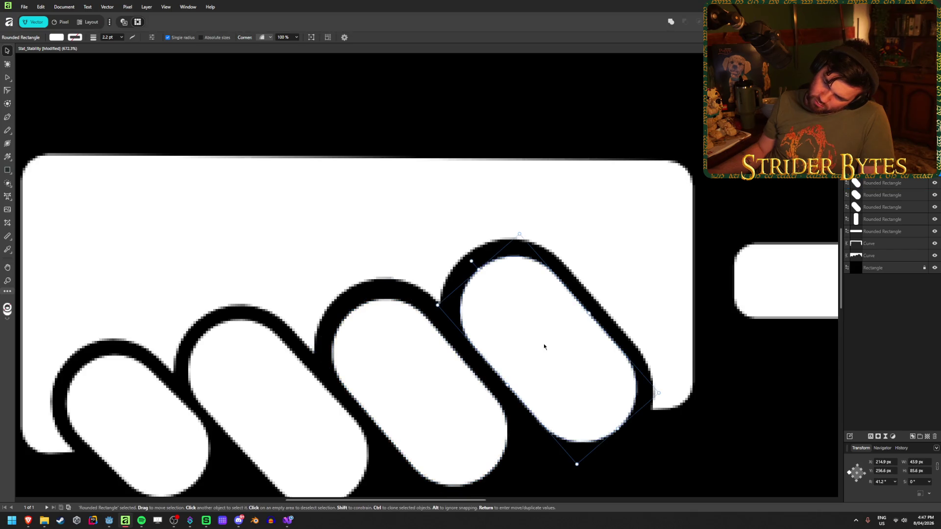
left_click_drag(508, 385, 507, 386)
left_click_drag(503, 323, 500, 322)
left_click(744, 425)
scroll(574, 404, "down", 6)
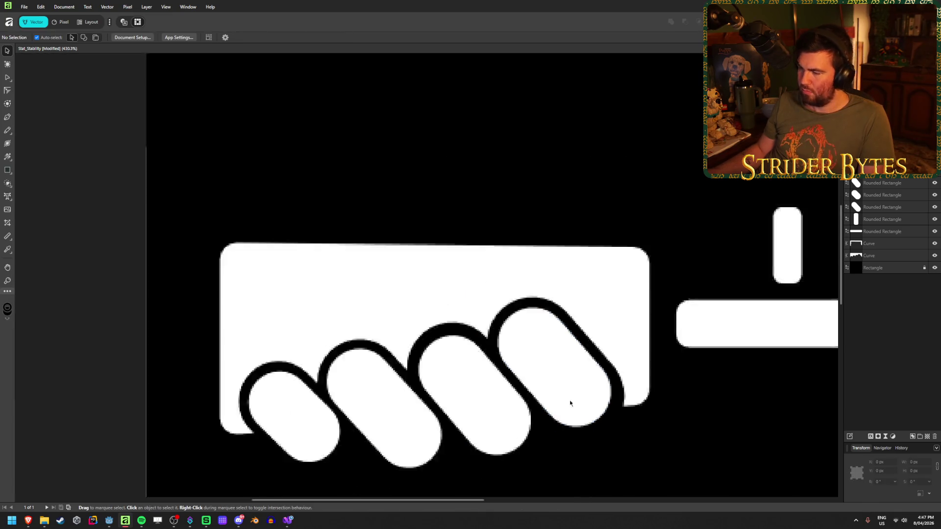
scroll(584, 453, "up", 5)
left_click_drag(525, 315, 525, 316)
scroll(525, 372, "down", 5)
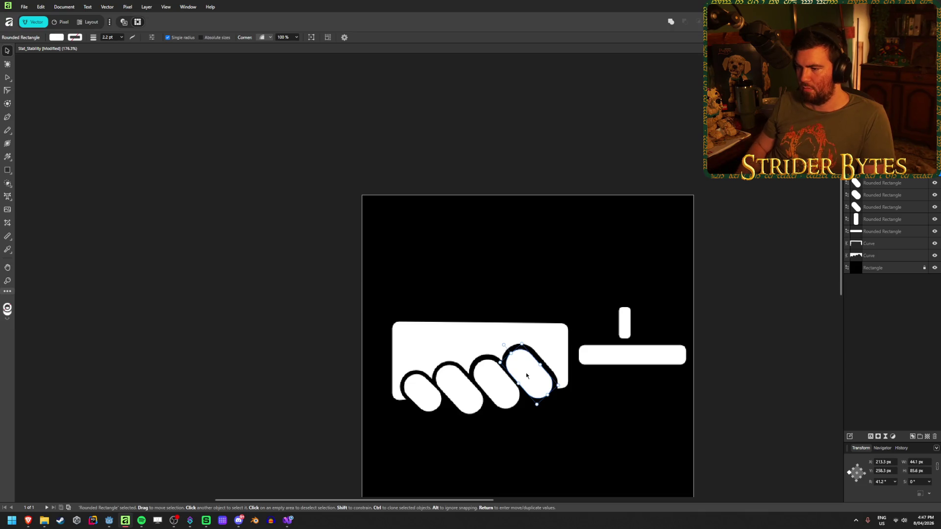
left_click(525, 450)
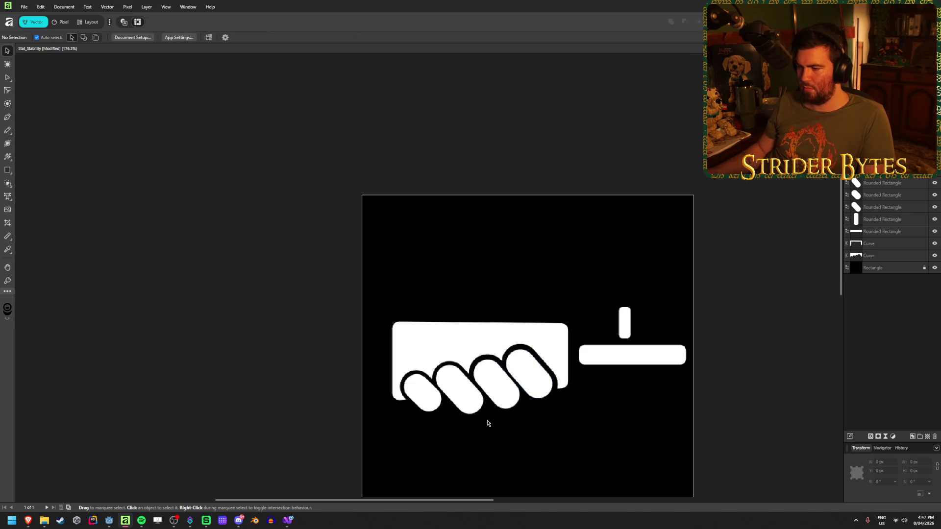
Narrow the third finger pill from about 43.3 to 42 px wide.
scroll(487, 423, "up", 5)
left_click(534, 316)
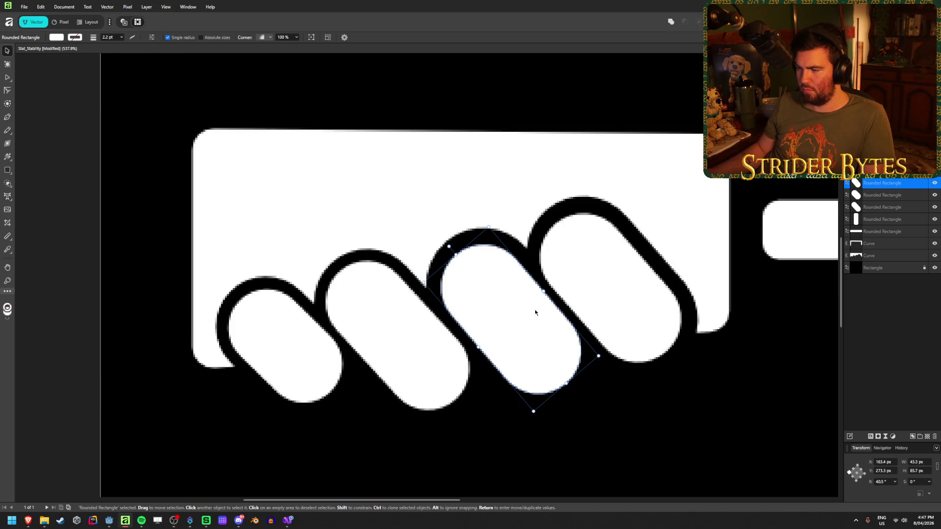
left_click_drag(542, 293, 540, 294)
left_click(590, 375)
scroll(528, 454, "down", 6)
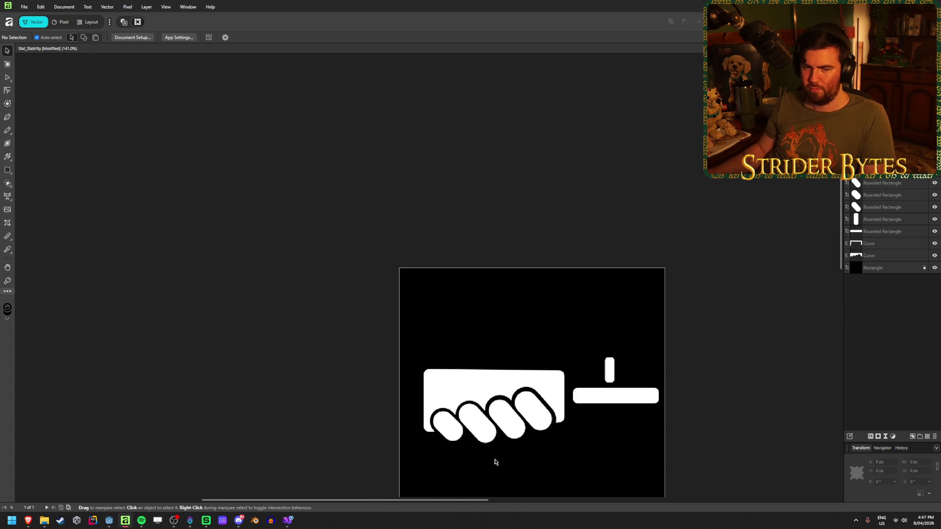
Tilt the third finger pill from 40.5° to about 41.5°.
scroll(495, 460, "up", 2)
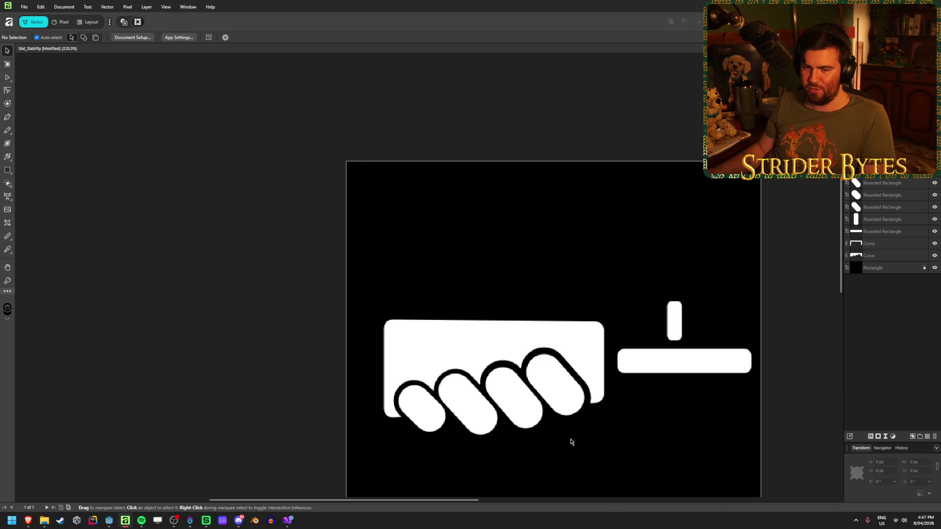
scroll(573, 428, "down", 2)
scroll(572, 427, "up", 1)
scroll(573, 427, "down", 1)
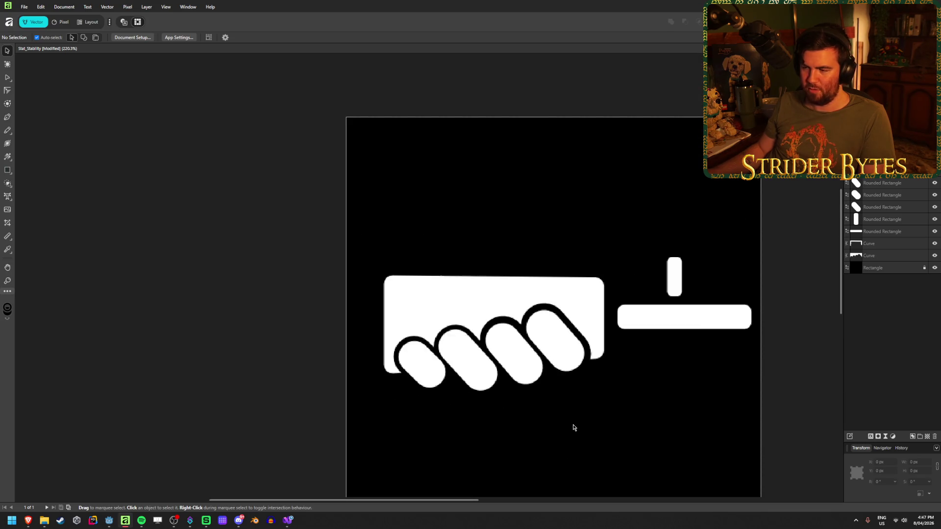
scroll(516, 419, "up", 2)
scroll(519, 417, "up", 1)
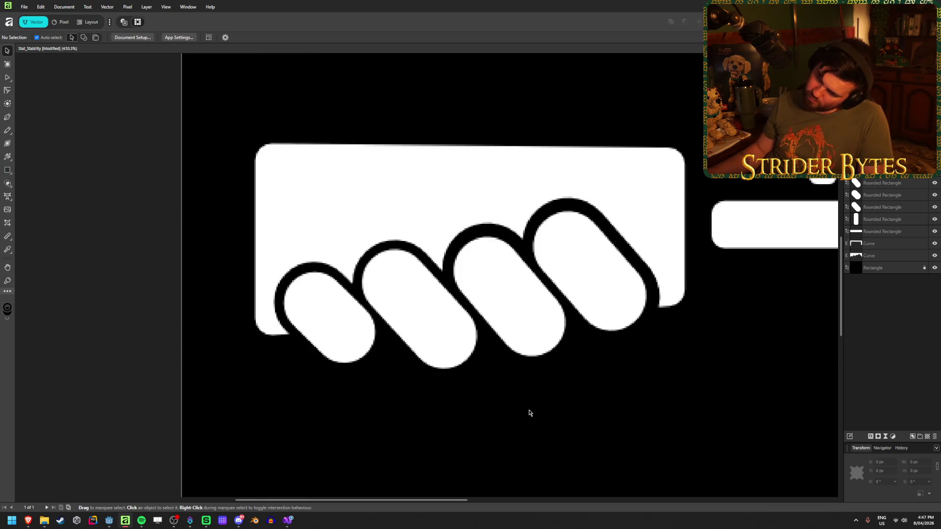
left_click(522, 301)
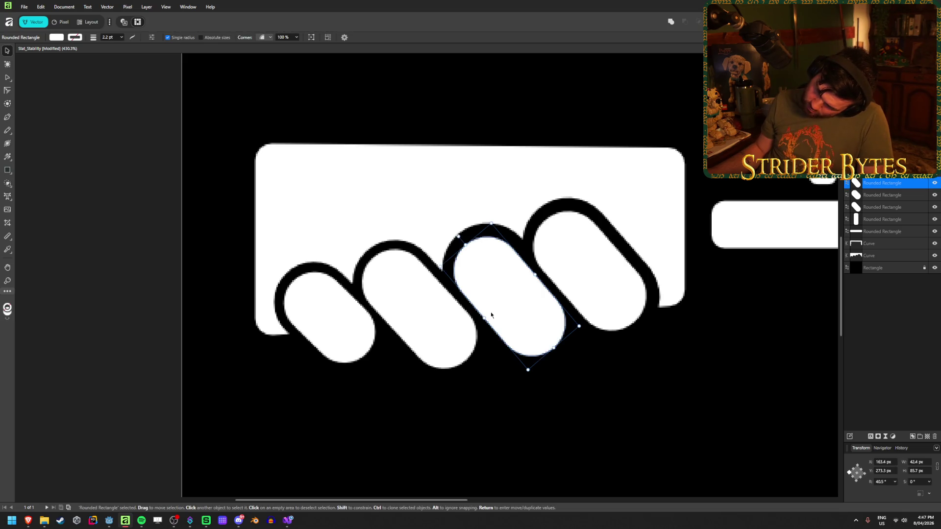
left_click(490, 225)
left_click(458, 237)
left_click_drag(458, 236, 473, 264)
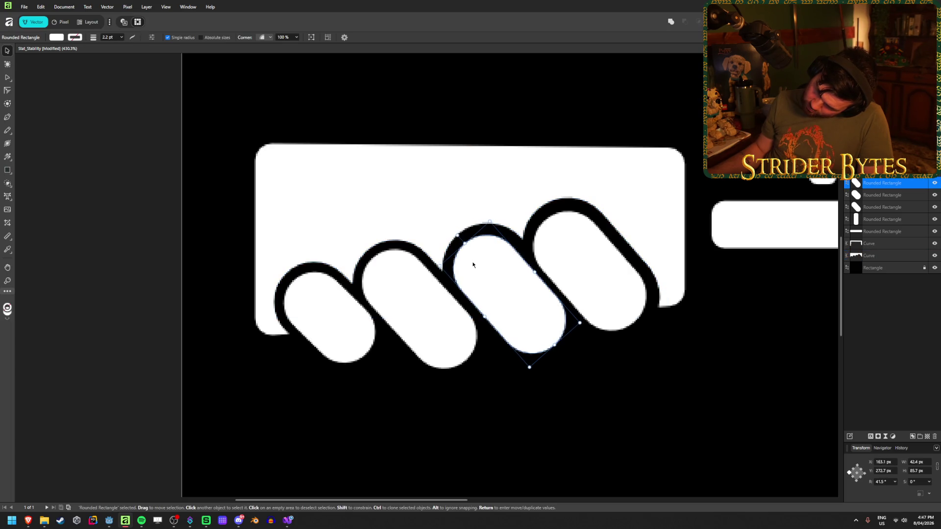
Narrow the fourth finger pill from 44.1 to about 43.1 px wide.
left_click(562, 291)
left_click_drag(562, 291, 573, 270)
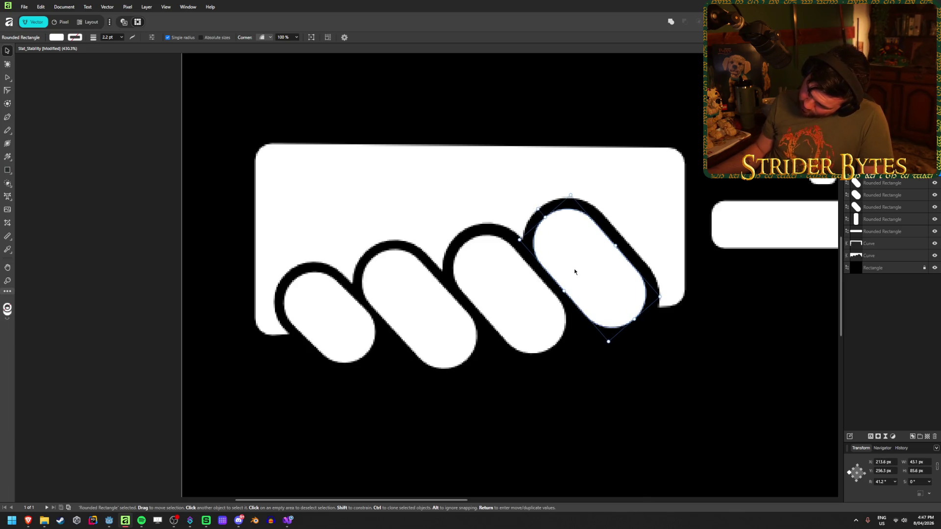
left_click(612, 408)
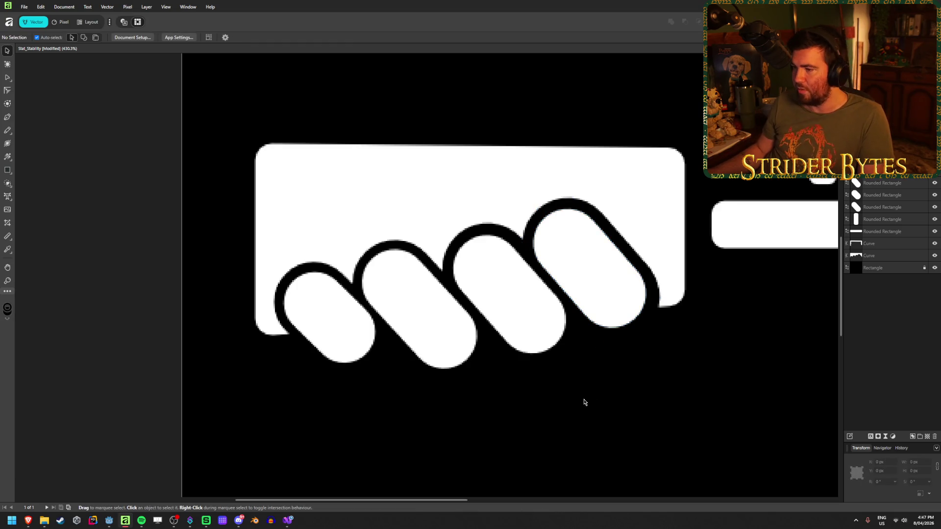
left_click(477, 259)
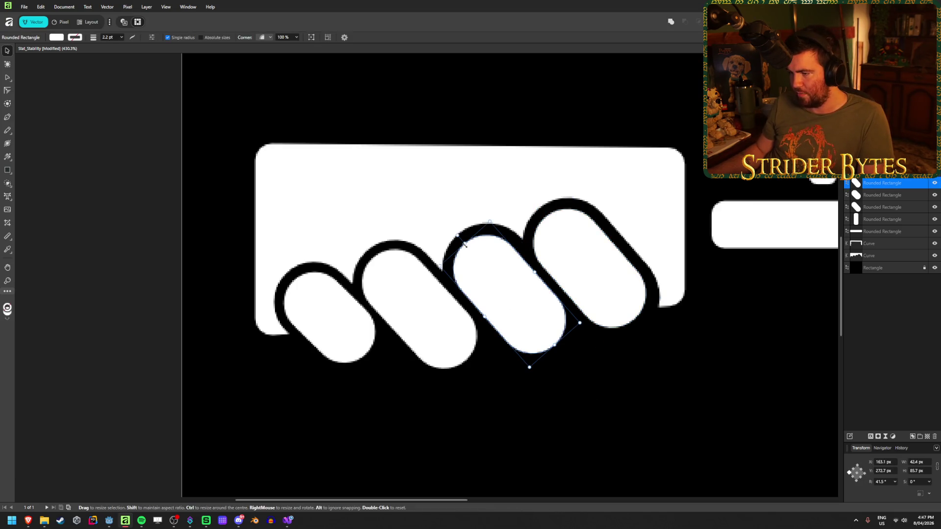
left_click(569, 442)
scroll(506, 437, "down", 8)
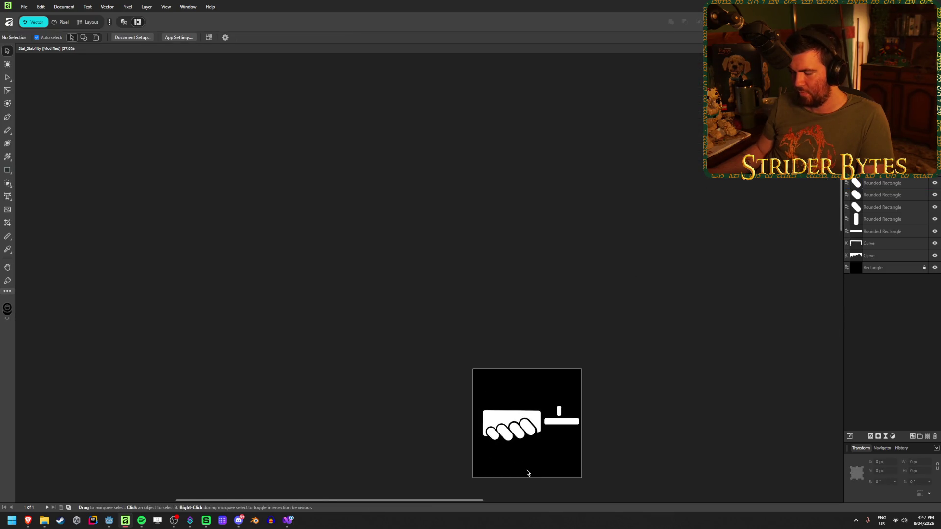
Rotate the first finger pill to about 44.7°.
scroll(527, 473, "up", 5)
scroll(299, 319, "up", 5)
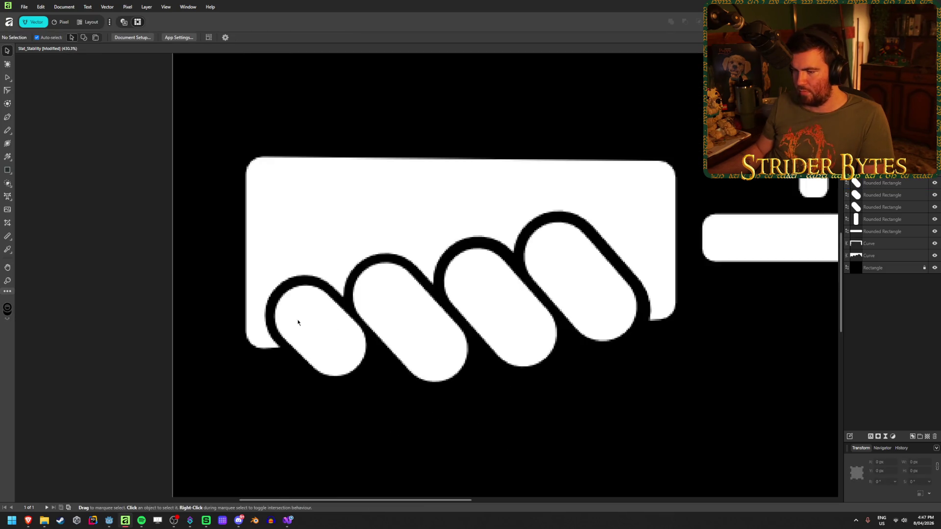
left_click(358, 311)
left_click_drag(285, 251, 286, 251)
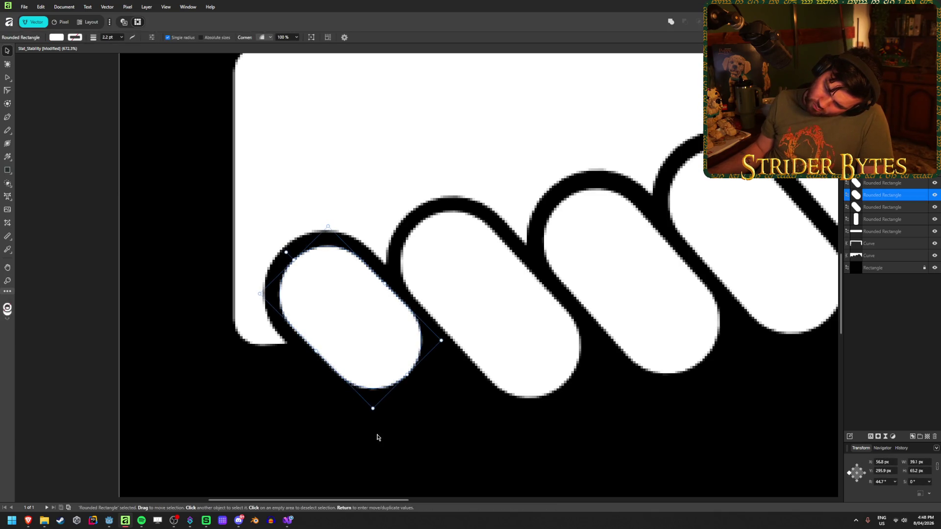
left_click(407, 448)
Shorten the second finger pill to about 86.3 px and nudge it right and up.
scroll(407, 447, "down", 5)
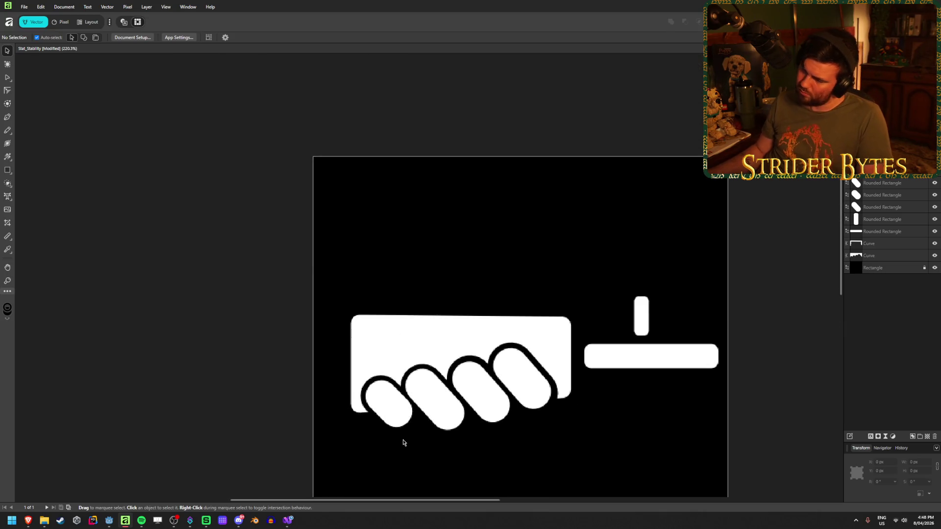
scroll(407, 441, "up", 5)
left_click(414, 317)
left_click_drag(366, 250, 368, 252)
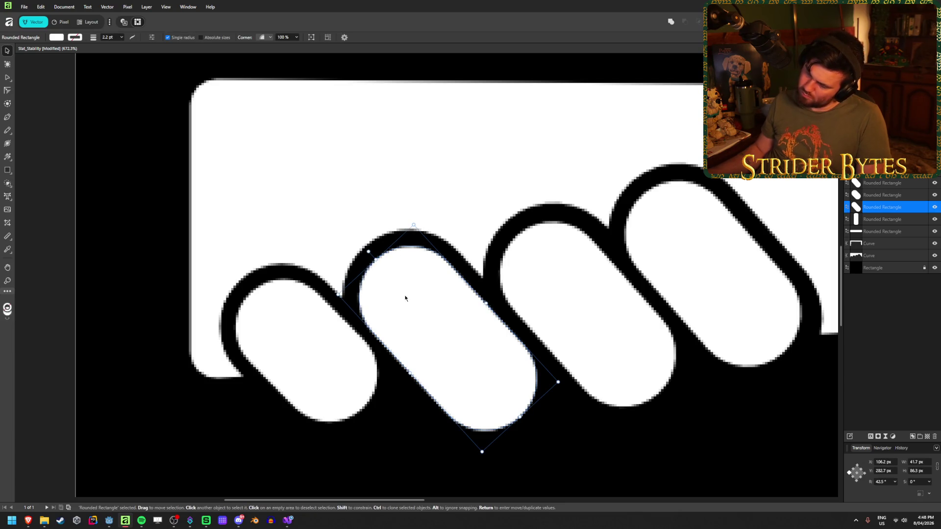
key("Right")
key("Up")
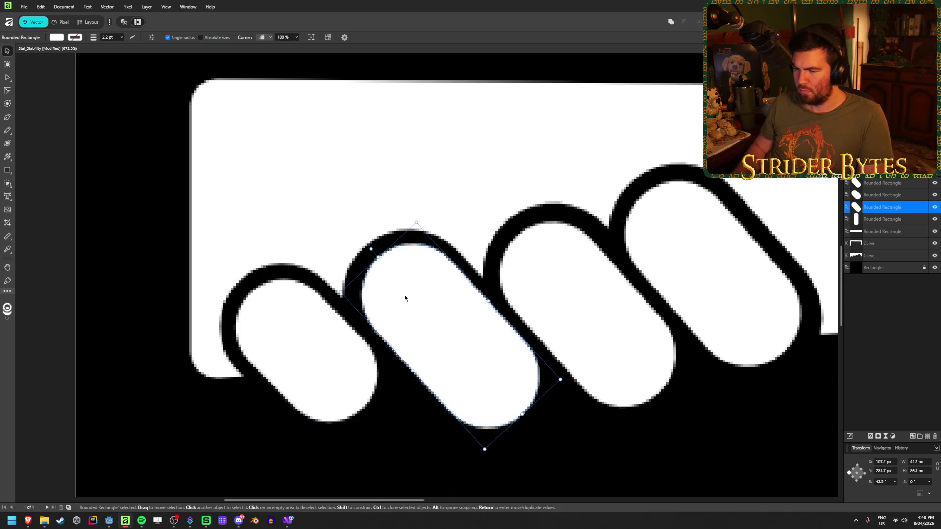
left_click(685, 481)
Save the Stat_Stability icon document.
scroll(631, 476, "down", 4)
scroll(632, 476, "down", 5)
scroll(555, 473, "up", 5)
scroll(570, 451, "down", 2)
key("ctrl+s")
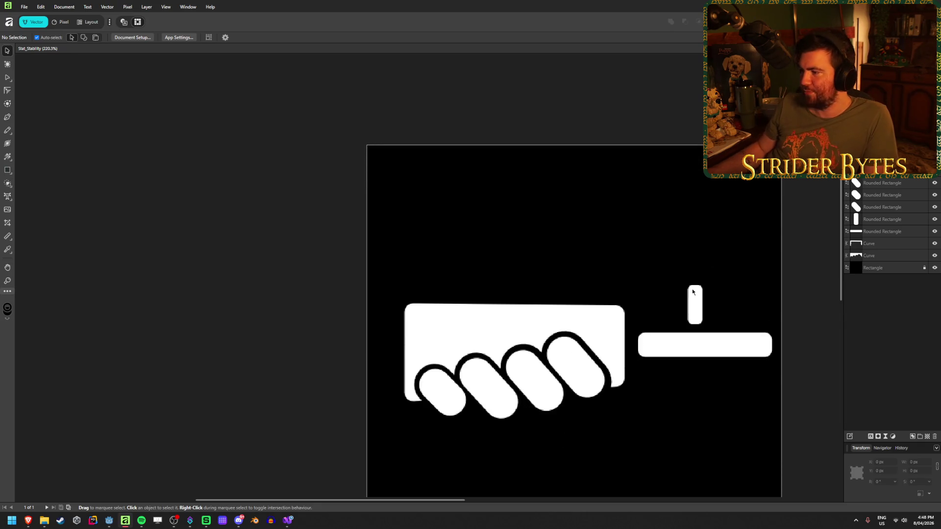
scroll(637, 319, "down", 3)
scroll(667, 342, "right", 1)
scroll(666, 342, "right", 1)
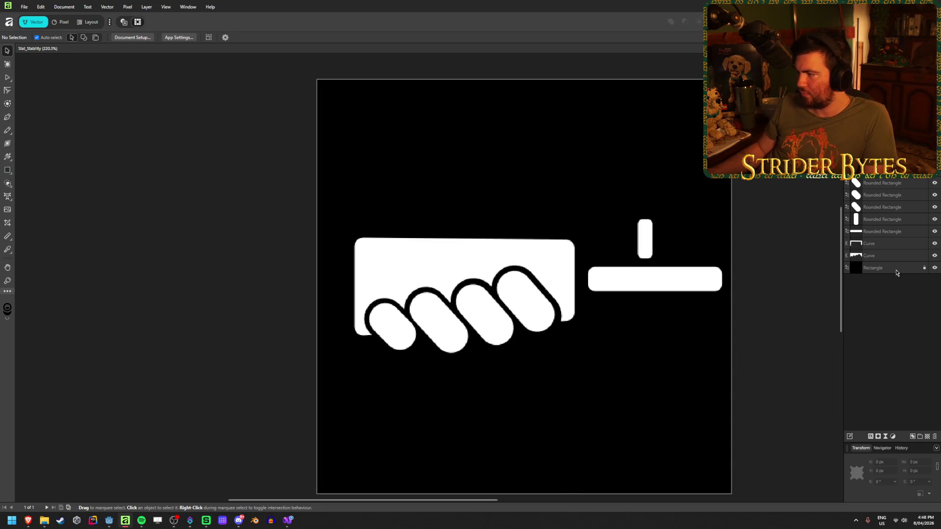
Hide the black background and export the icon as Stat_Stability PNG into Gungineer's Textures/Icons folder.
left_click(934, 268)
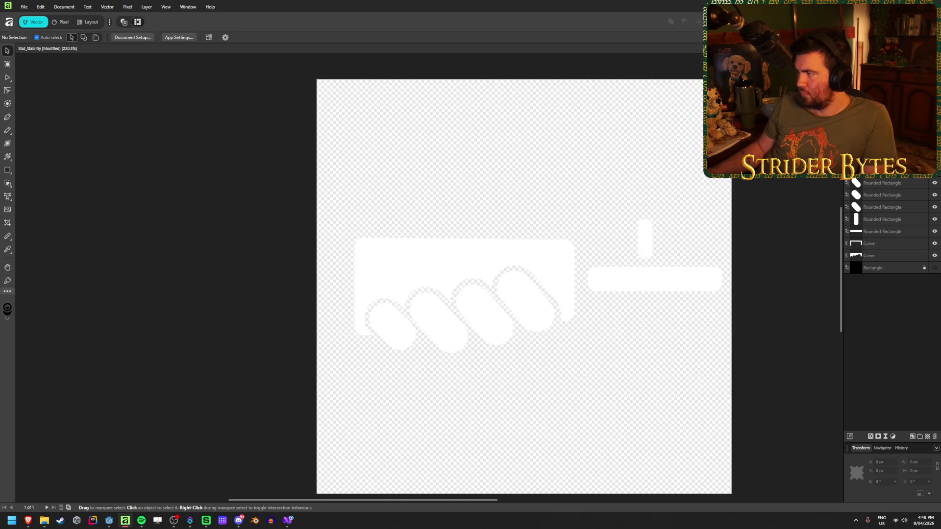
key("ctrl+alt+shift+s")
left_click(287, 123)
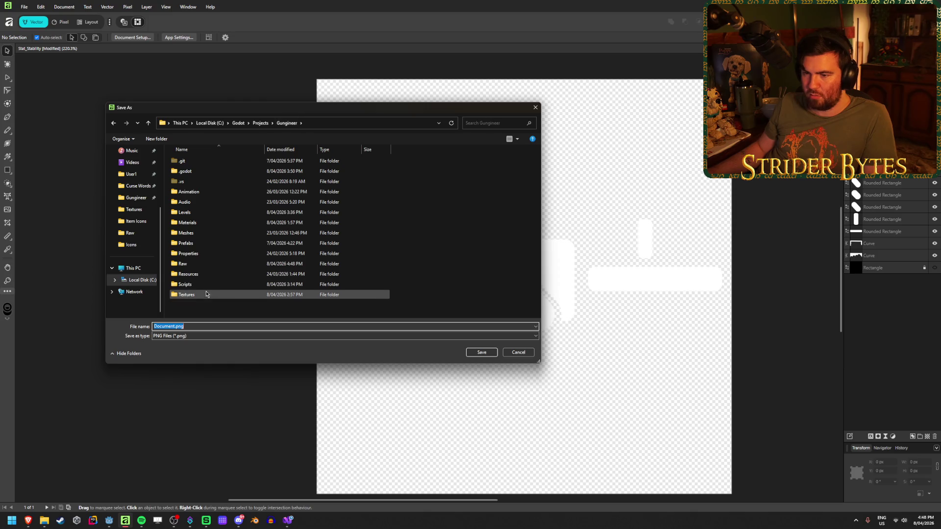
double_click(207, 296)
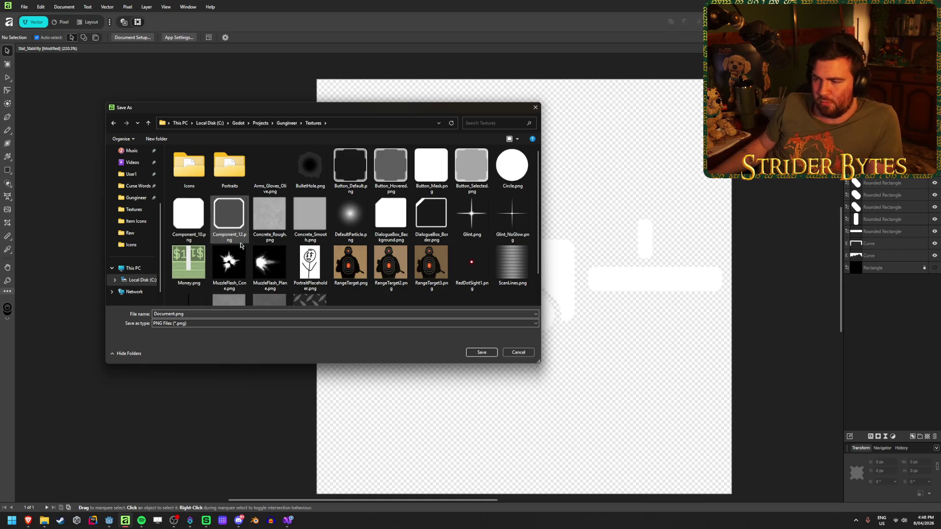
scroll(231, 269, "down", 1)
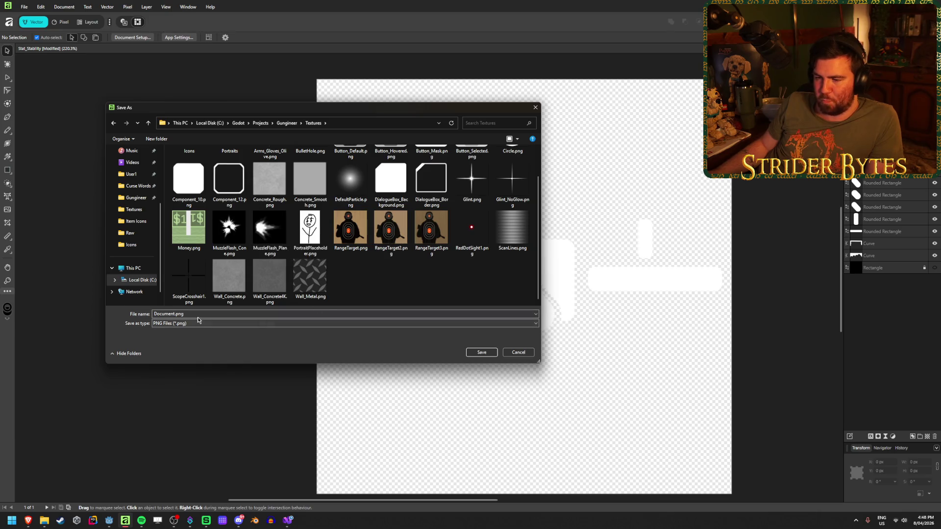
scroll(270, 281, "up", 1)
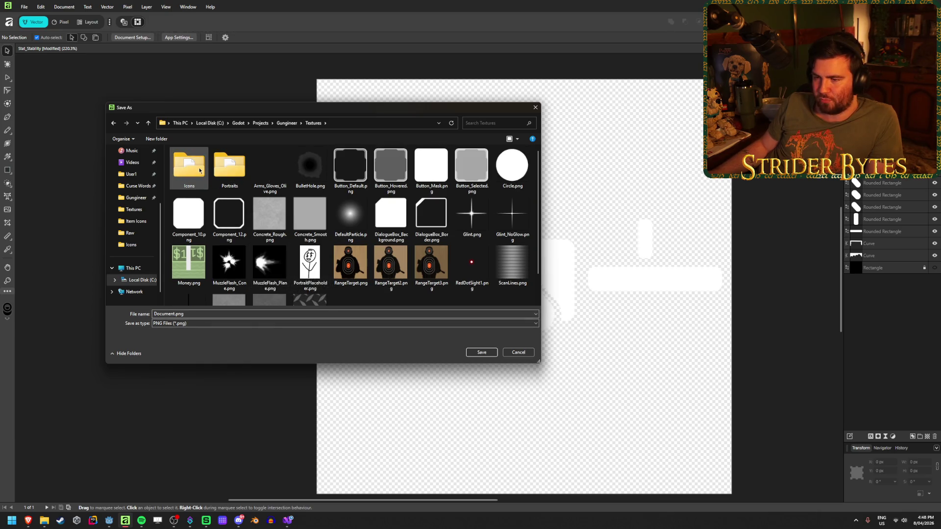
double_click(188, 167)
double_click(195, 326)
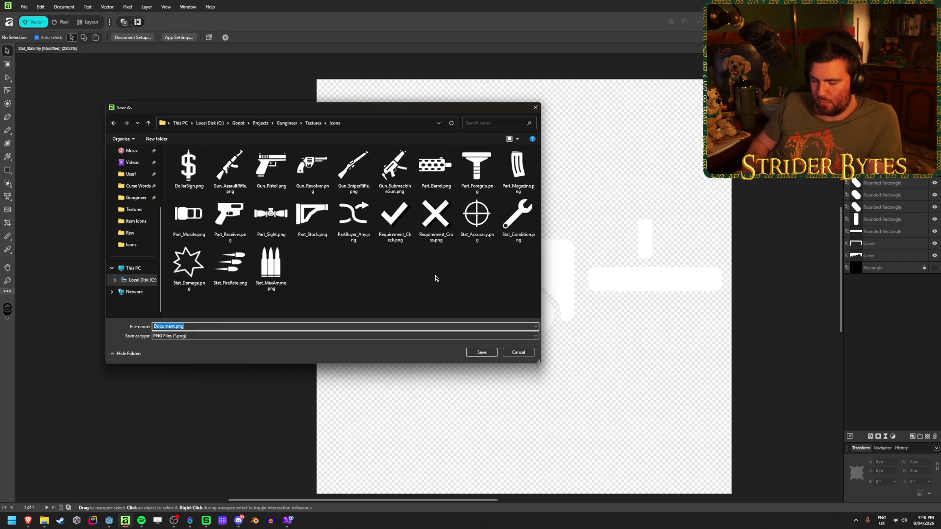
type("Stat_St")
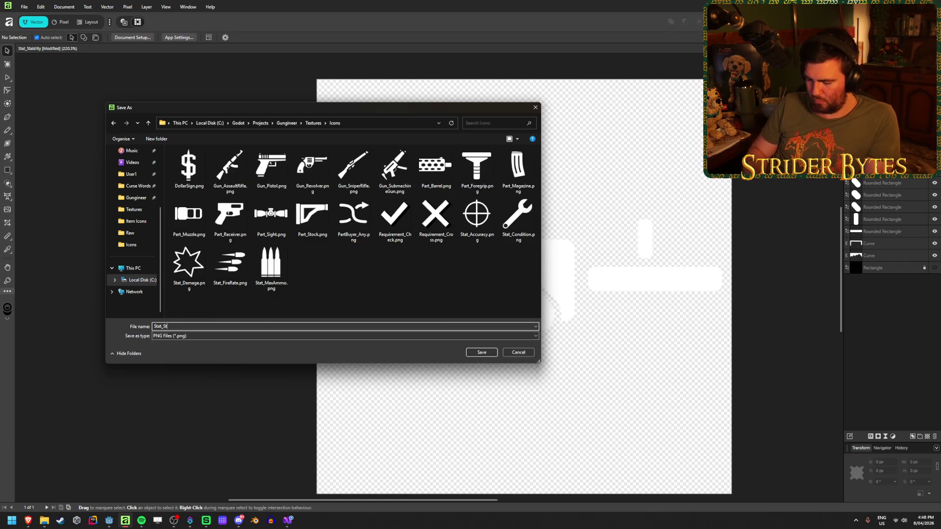
key("Return")
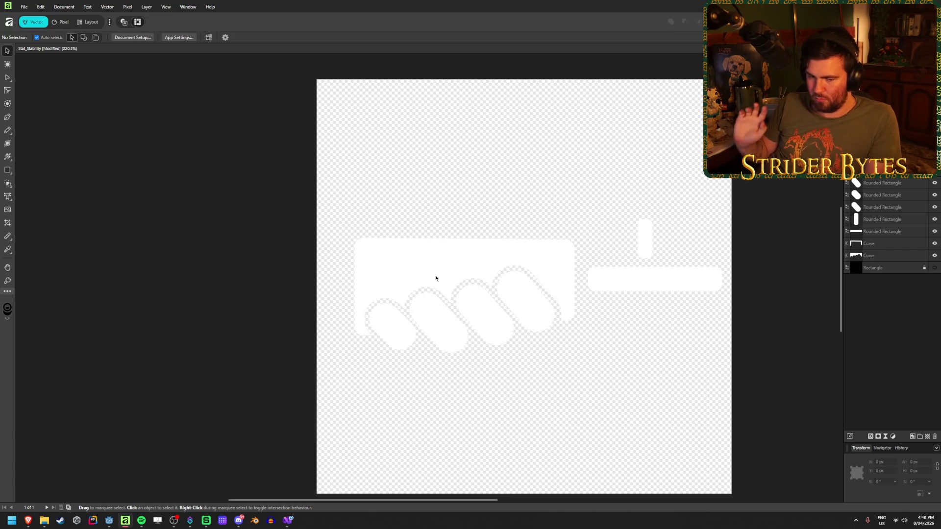
key("alt+Tab")
Close File Explorer, the icon document keeping changes, and the browser to return to Godot.
key("ctrl+w")
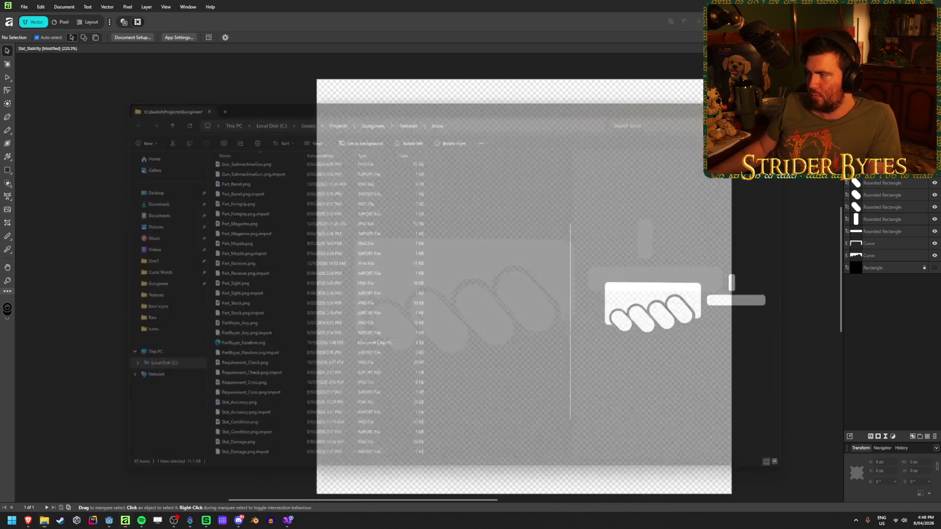
key("ctrl+w")
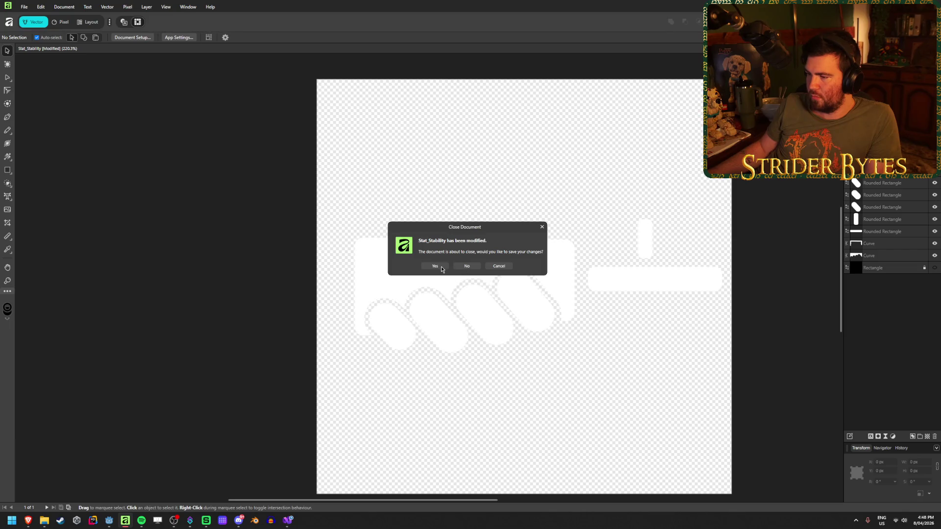
left_click(441, 269)
key("alt+Tab")
key("ctrl+w")
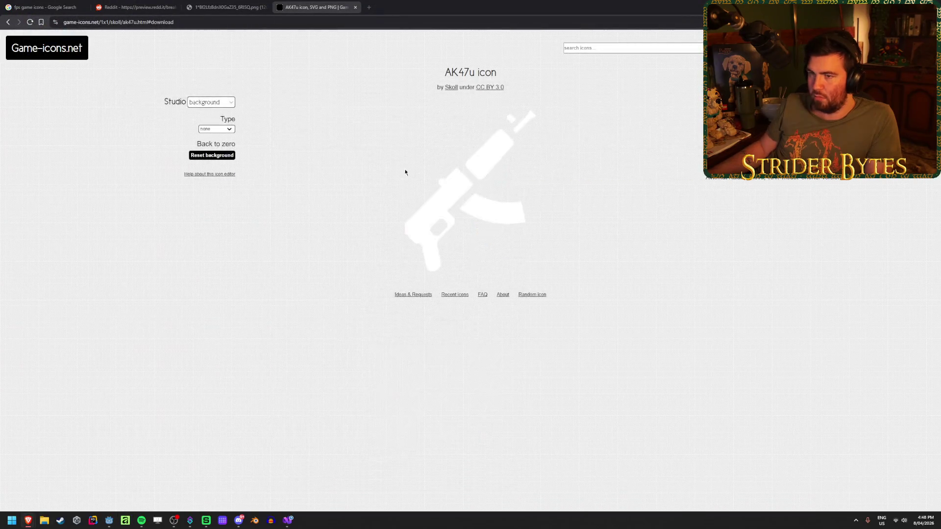
key("ctrl+w")
key("ctrl+w")
key("ctrl+w")
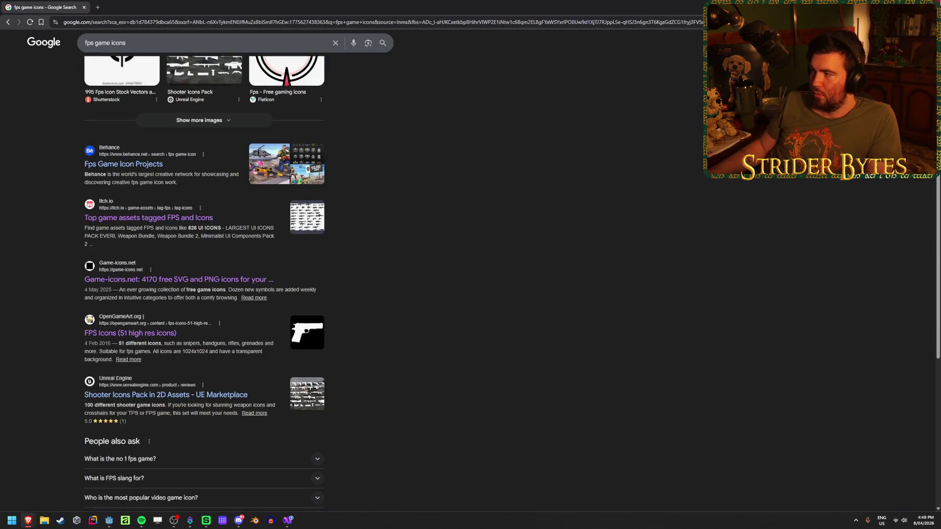
key("ctrl+w")
scroll(308, 272, "up", 1)
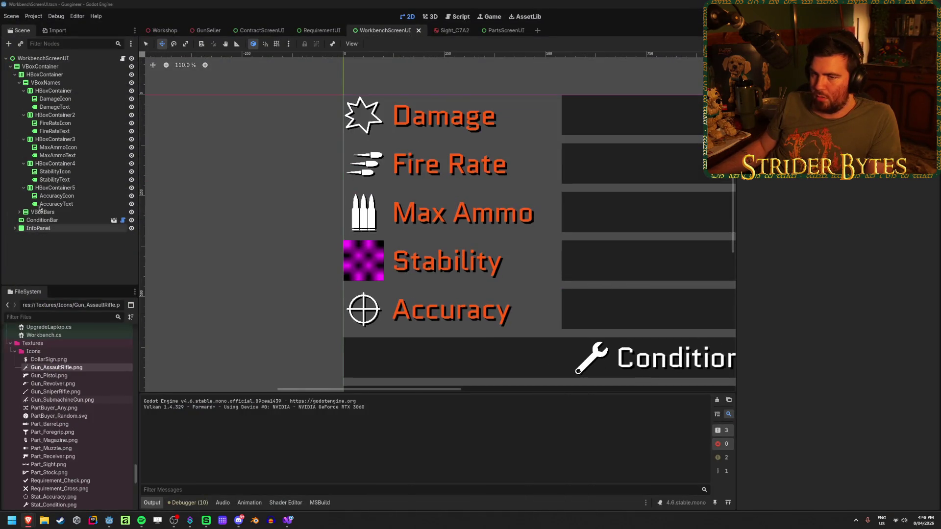
Swap StabilityIcon's magenta placeholder for the Stat_Stability.png texture via Quick Load.
left_click(55, 172)
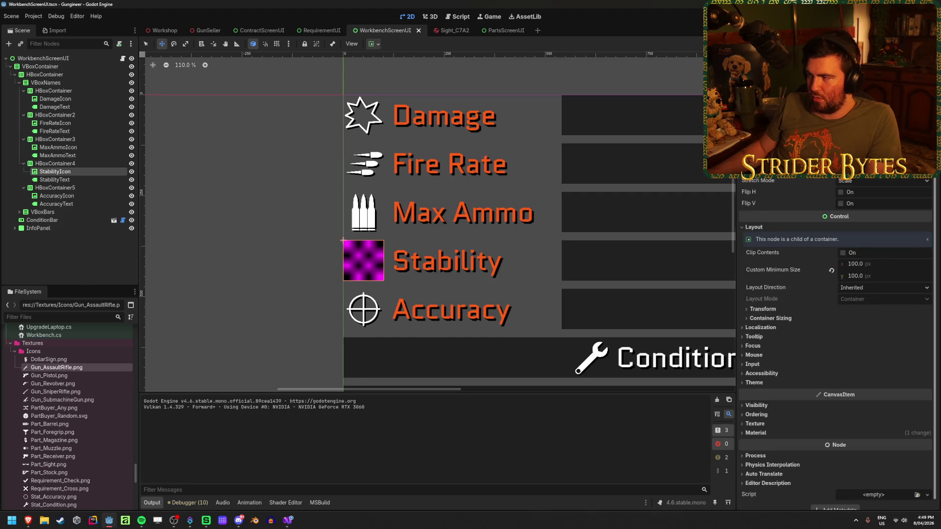
key("ctrl+z")
left_click(872, 98)
scroll(464, 294, "down", 5)
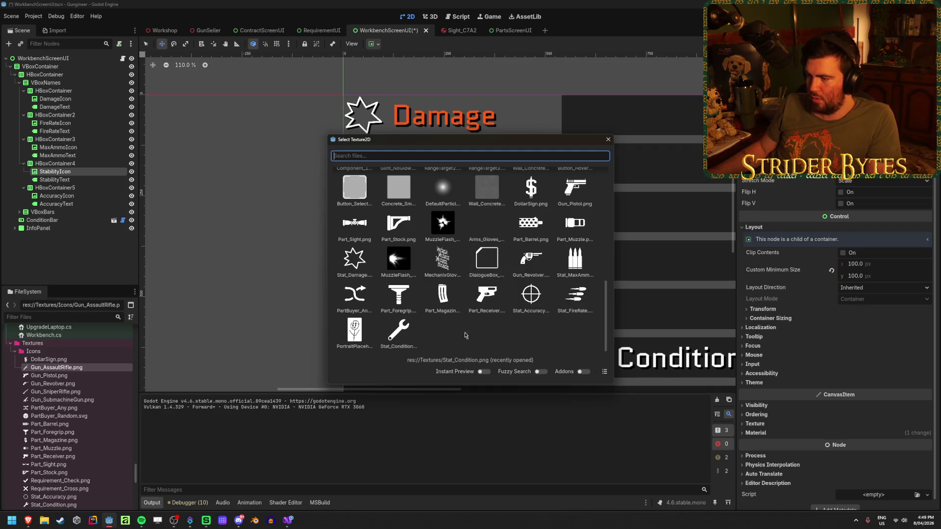
scroll(521, 323, "up", 10)
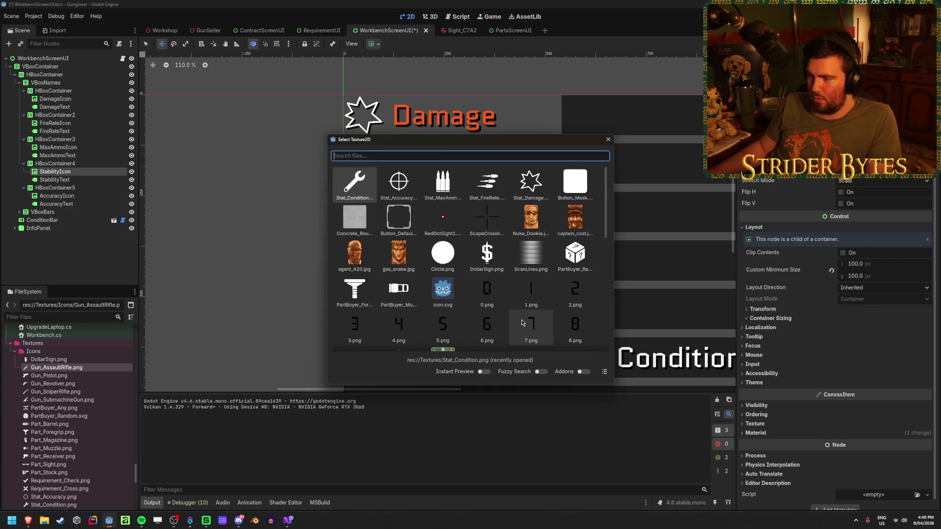
scroll(521, 320, "down", 10)
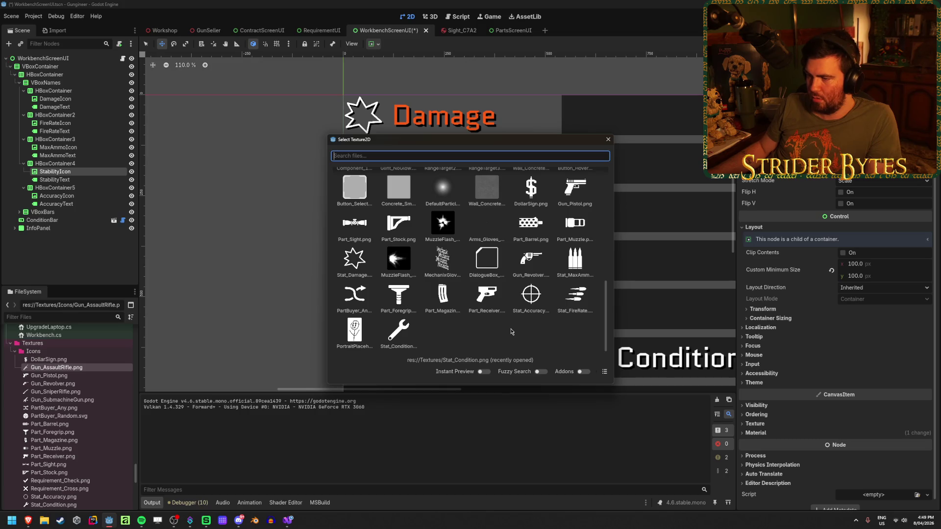
scroll(511, 332, "up", 10)
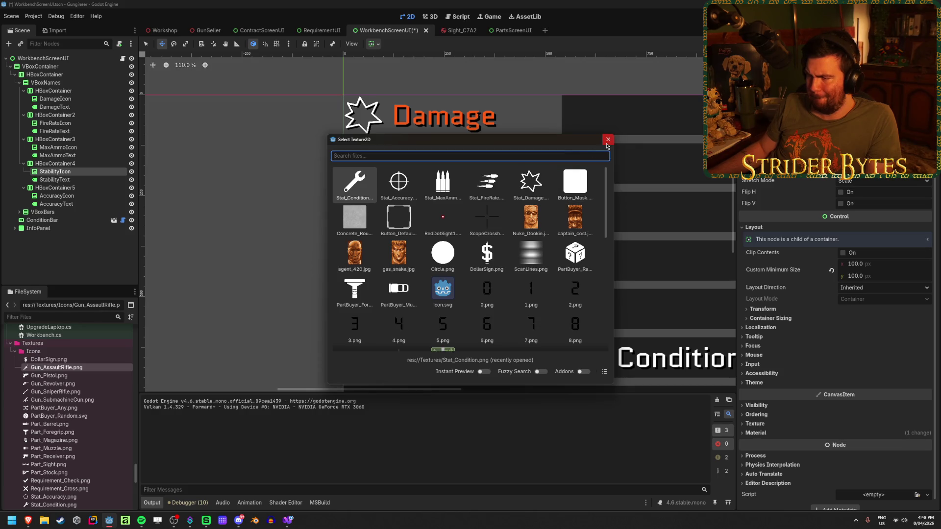
type("stat")
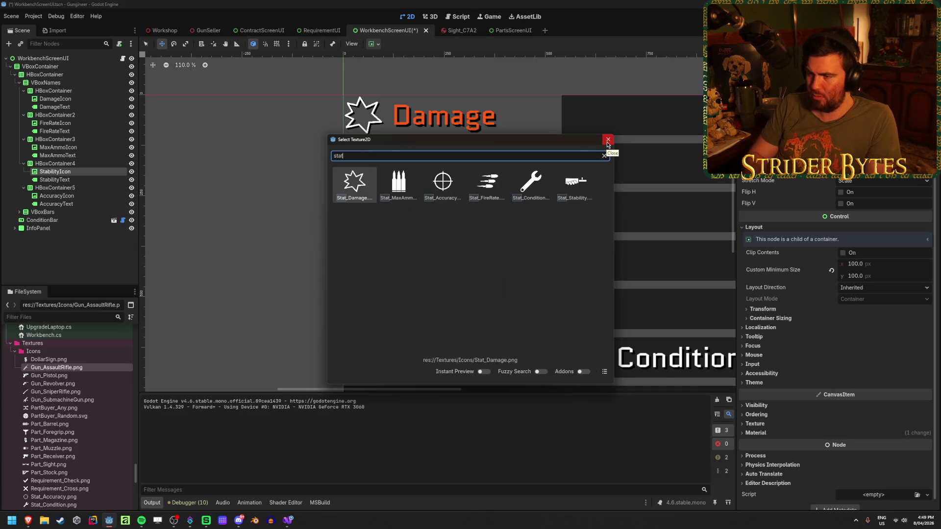
left_click(568, 180)
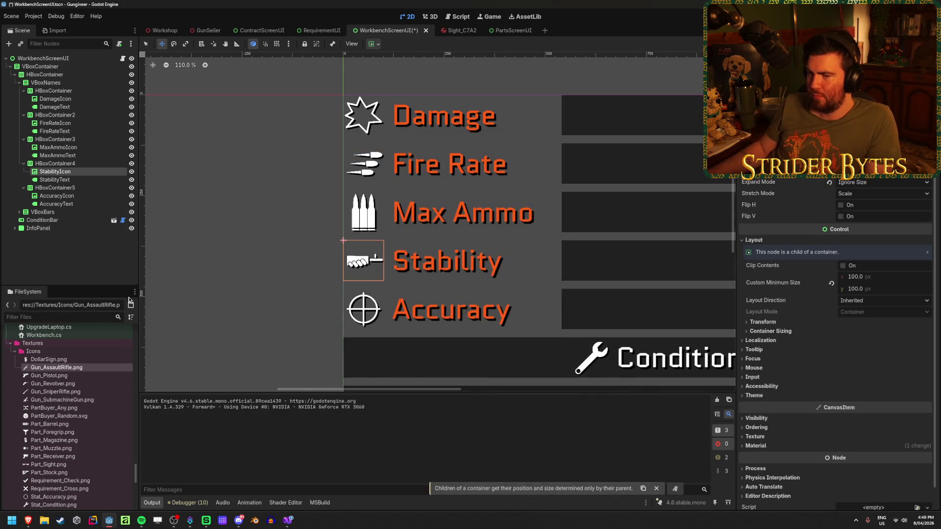
left_click(133, 266)
scroll(345, 263, "up", 3)
scroll(345, 263, "down", 5)
scroll(362, 265, "up", 10)
scroll(382, 262, "down", 10)
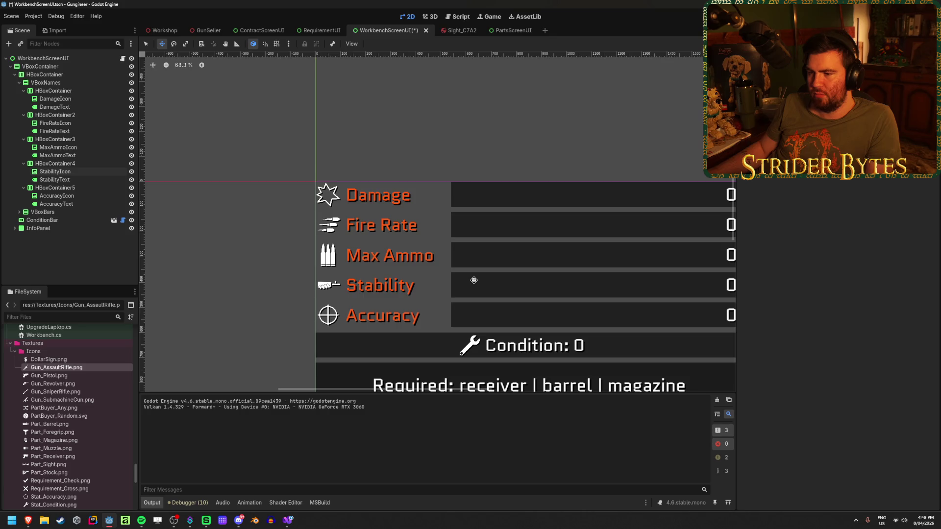
scroll(474, 280, "up", 4)
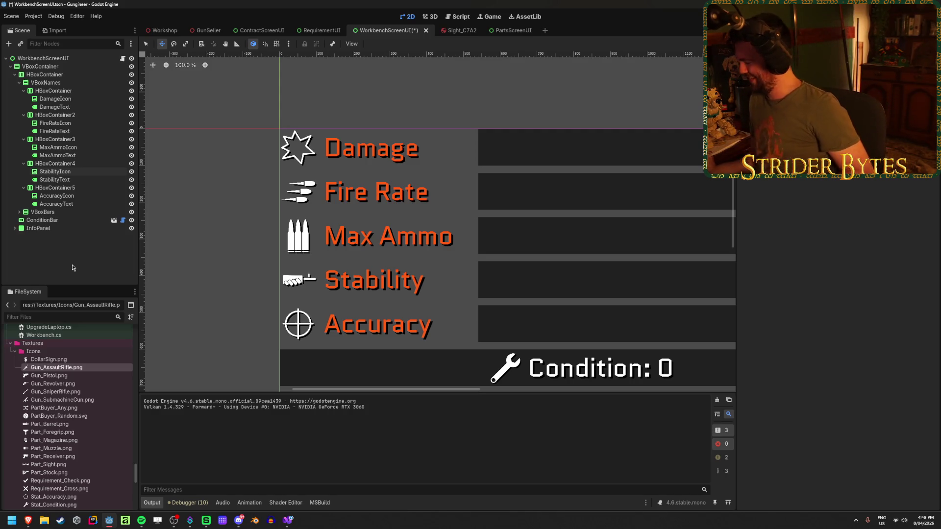
Save WorkbenchScreenUI.tscn, check its rows, then move to the RequirementUI scene.
key("ctrl+s")
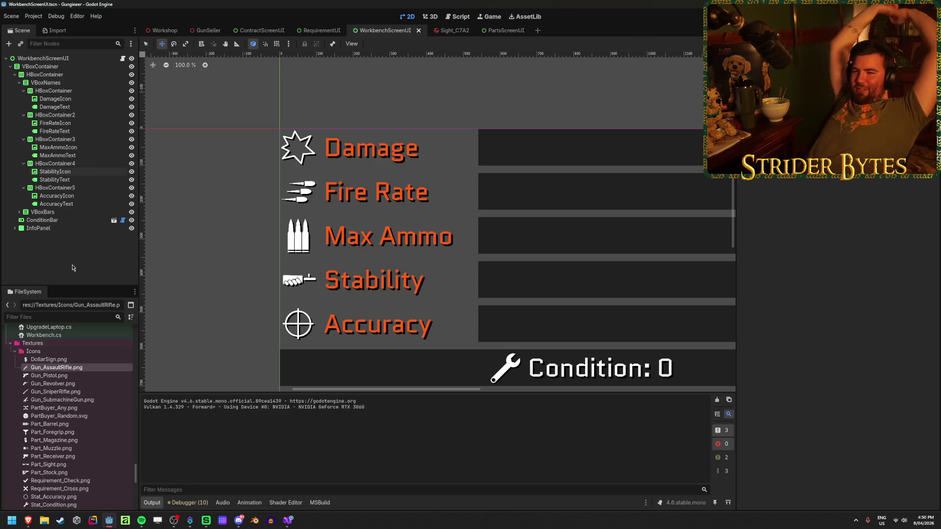
scroll(306, 243, "up", 4)
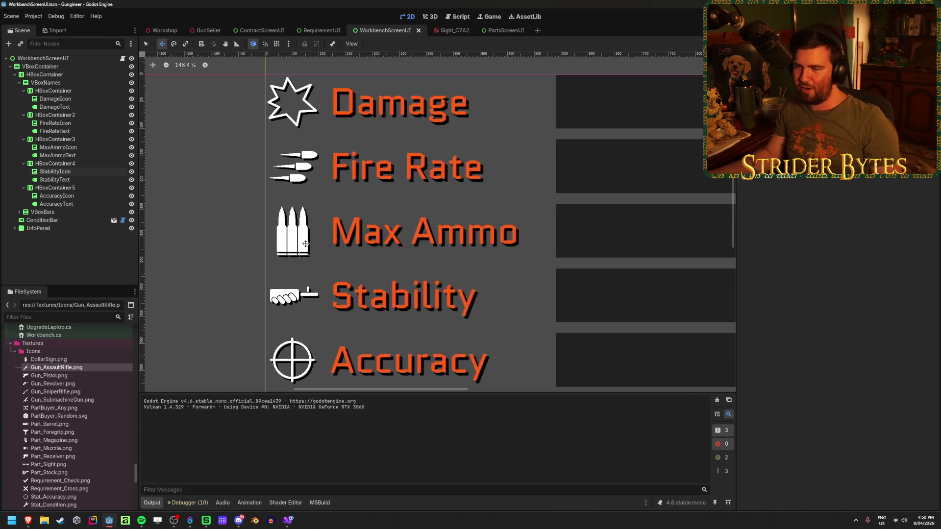
scroll(306, 243, "down", 2)
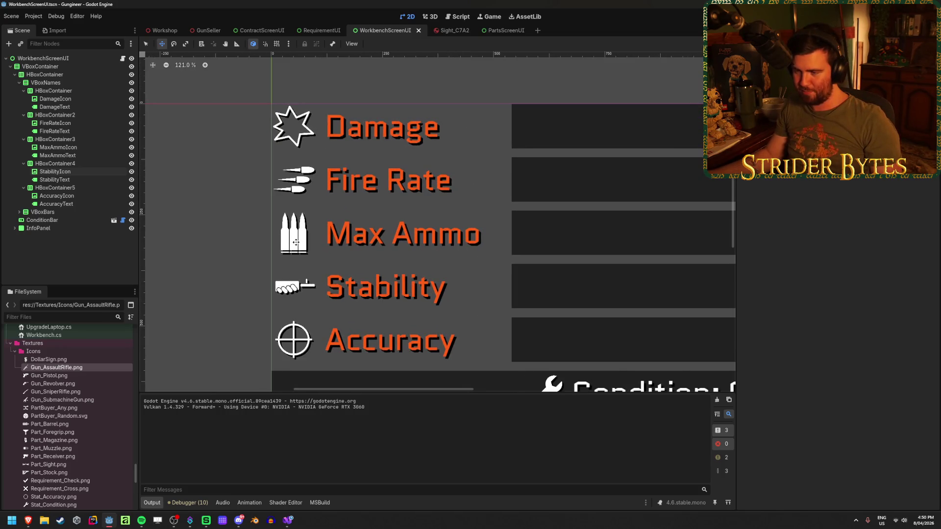
scroll(296, 243, "down", 3)
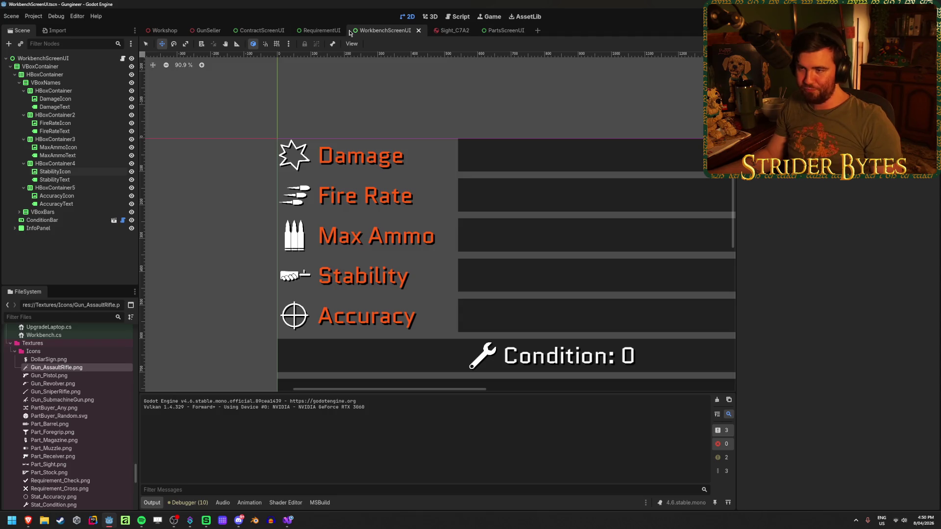
left_click(308, 31)
Inspect the GunType case of SetupUI in RequirementUI.cs, then return to Godot.
left_click(117, 189)
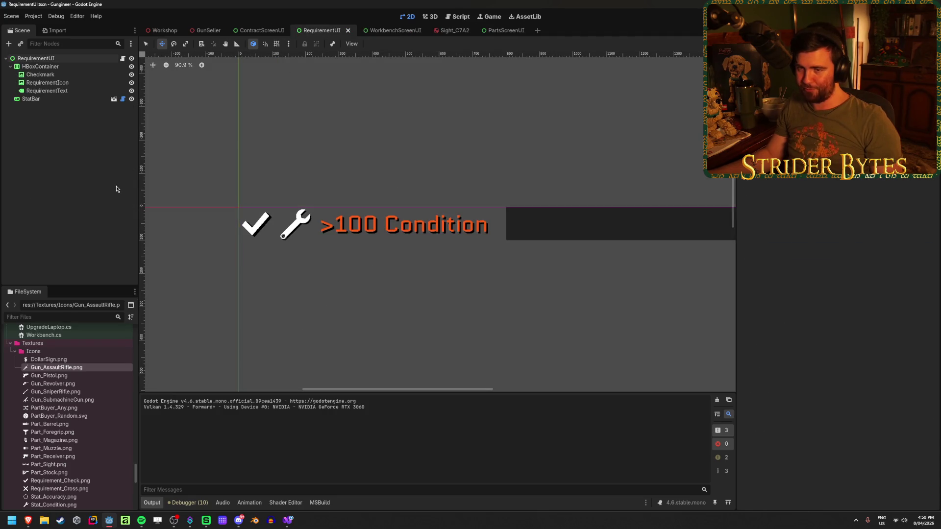
left_click(294, 524)
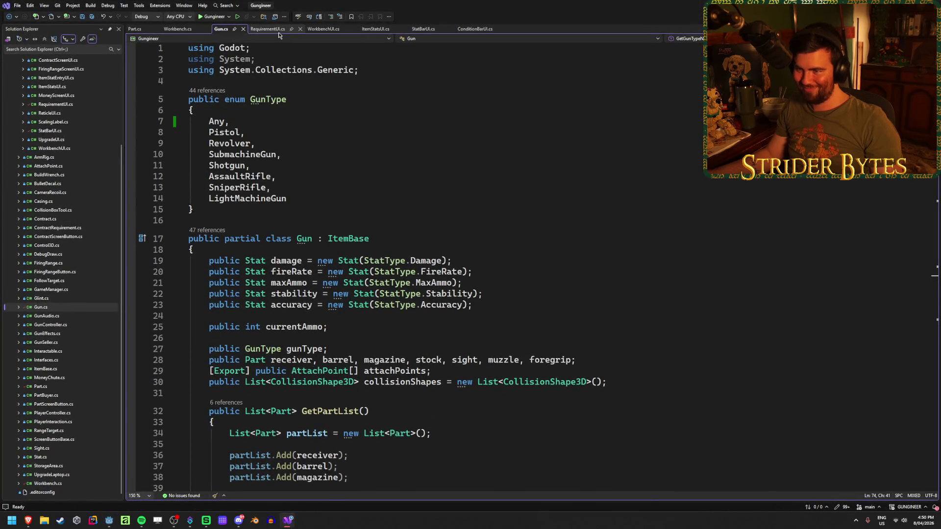
left_click(268, 29)
left_click(613, 337)
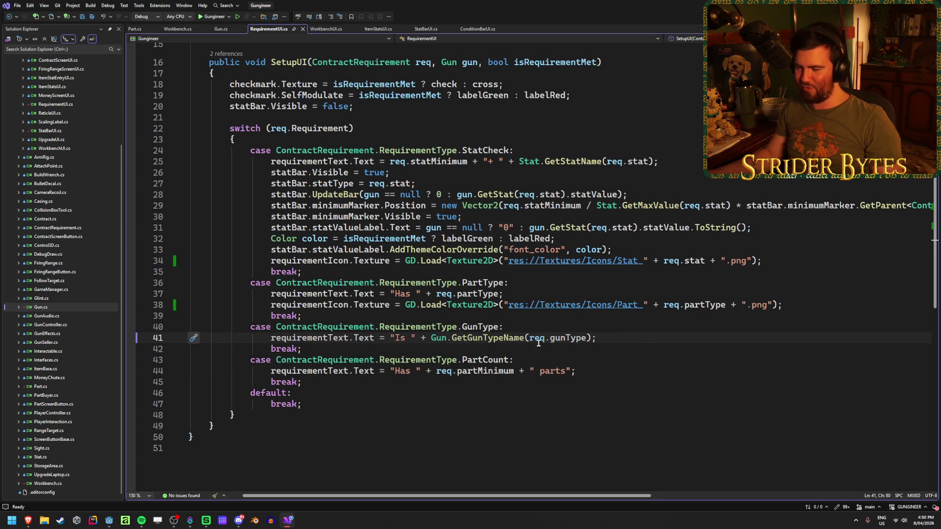
left_click(260, 326)
left_click(597, 338)
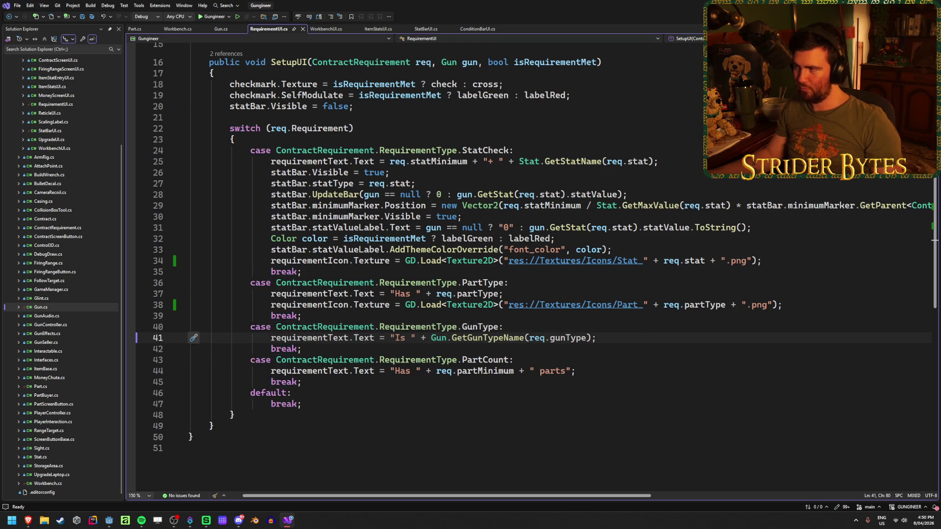
key("alt+Tab")
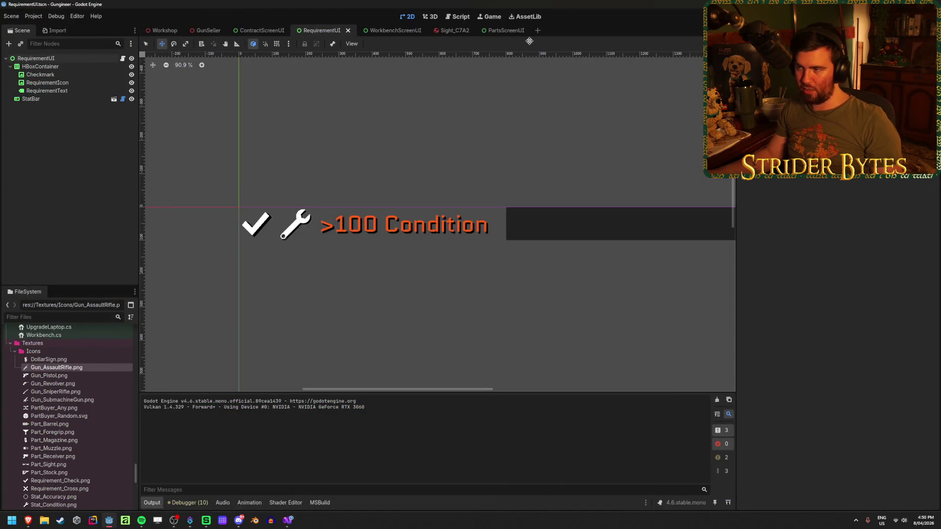
Select RequirementIcon and preview the revolver texture on it, then undo it.
scroll(259, 235, "up", 2)
left_click(280, 205)
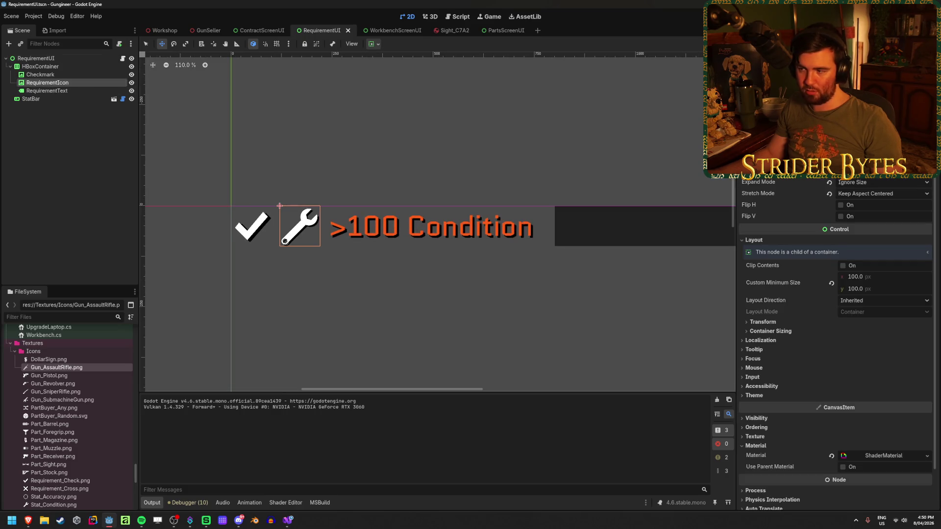
left_click(926, 171)
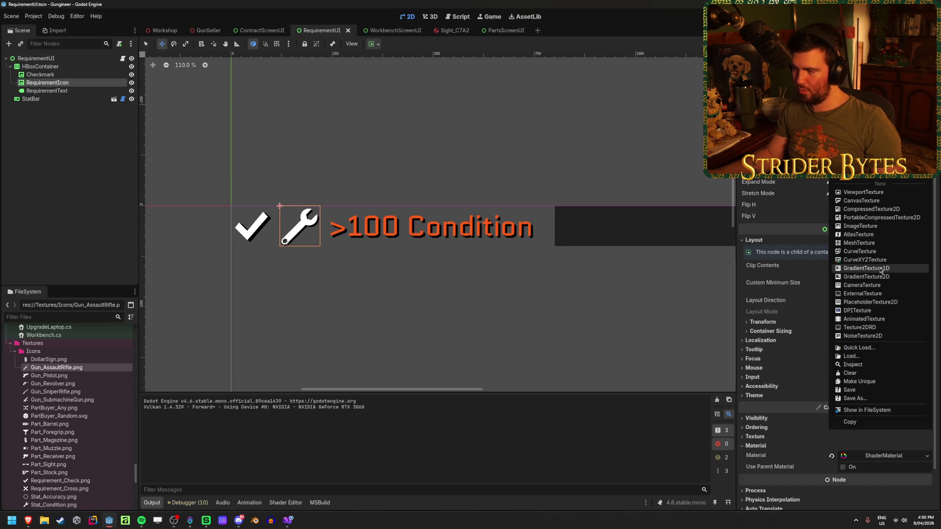
left_click(875, 349)
scroll(524, 214, "down", 3)
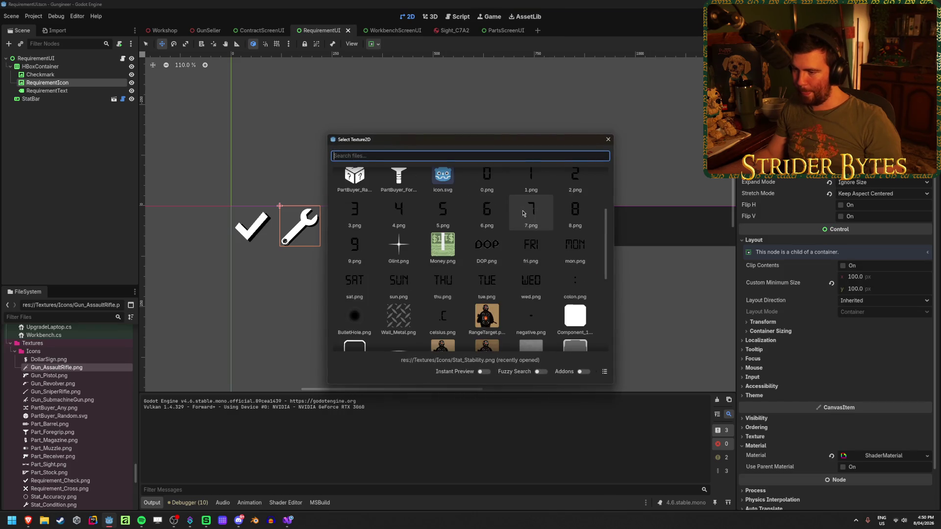
scroll(524, 213, "down", 4)
left_click(530, 297)
scroll(306, 197, "up", 5)
scroll(306, 197, "down", 2)
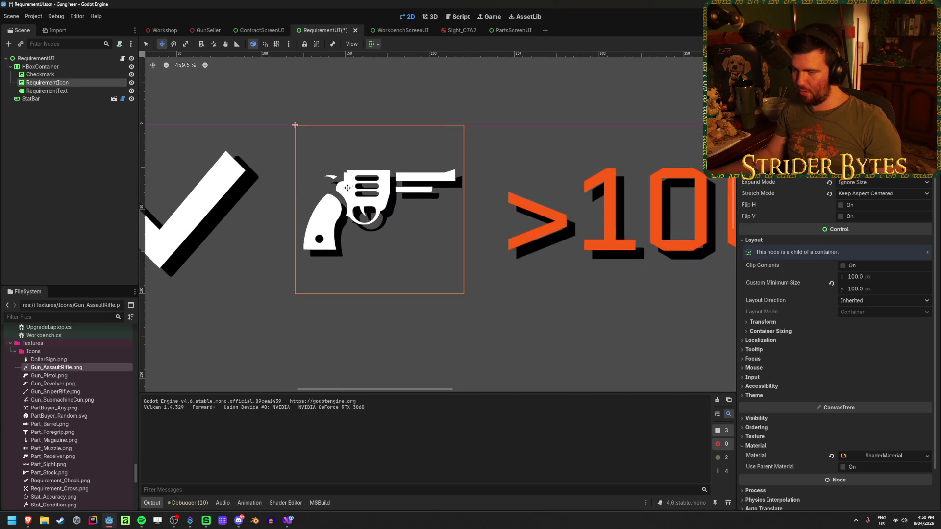
scroll(306, 197, "up", 8)
scroll(304, 200, "down", 5)
scroll(296, 170, "up", 4)
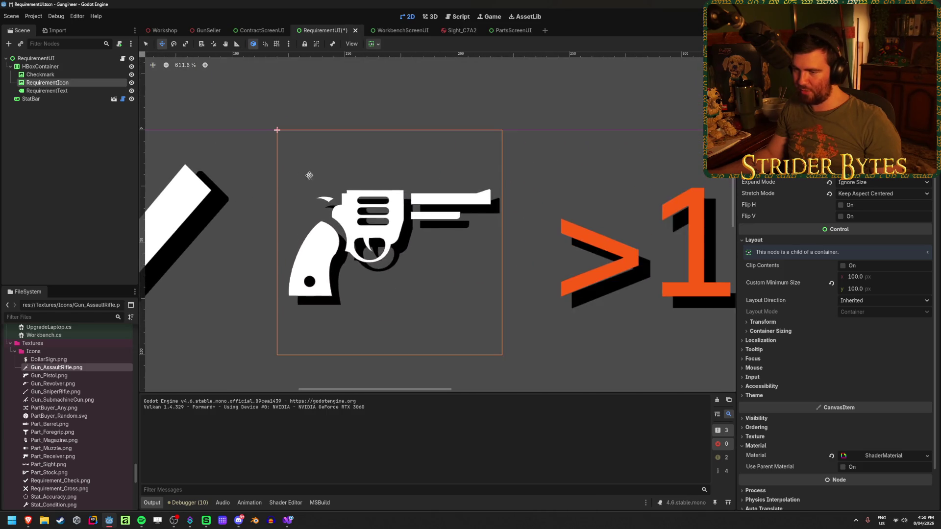
key("ctrl+z")
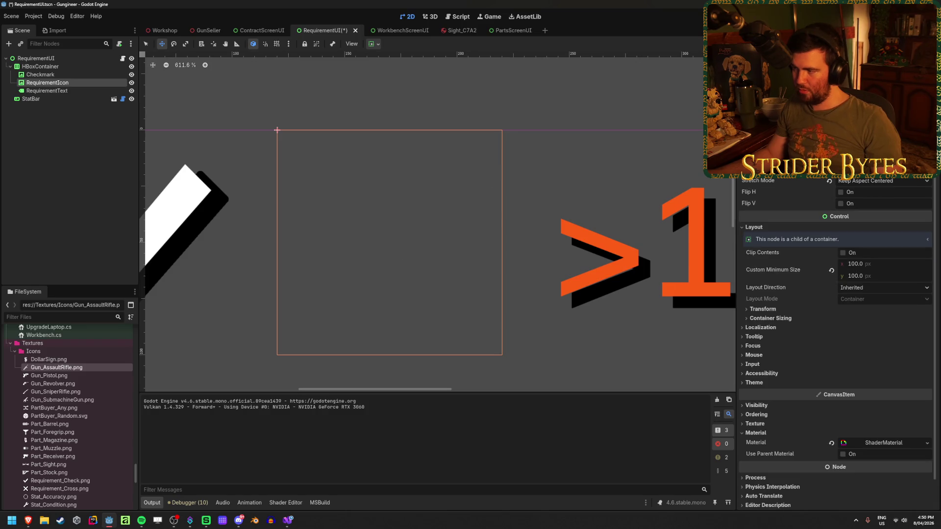
Preview the Gun_Pistol and sniper rifle textures on the requirement icon, clearing each afterward.
left_click(882, 158)
scroll(475, 345, "up", 2)
left_click(575, 224)
scroll(260, 284, "down", 10)
scroll(259, 285, "down", 1)
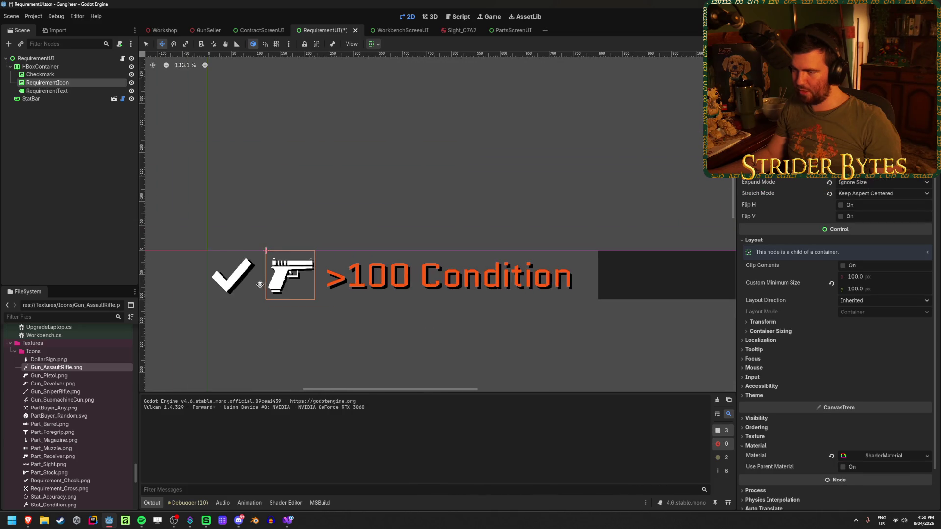
scroll(279, 294, "up", 6)
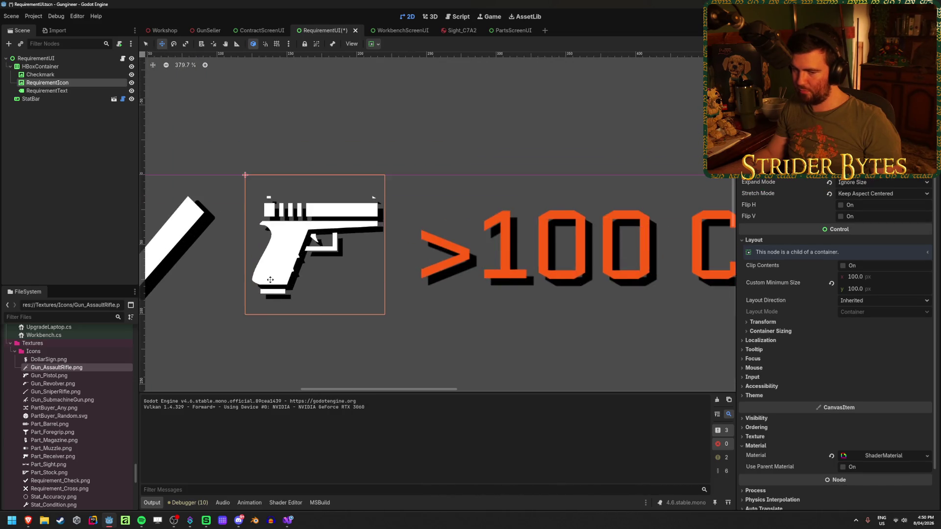
left_click_drag(270, 280, 326, 284)
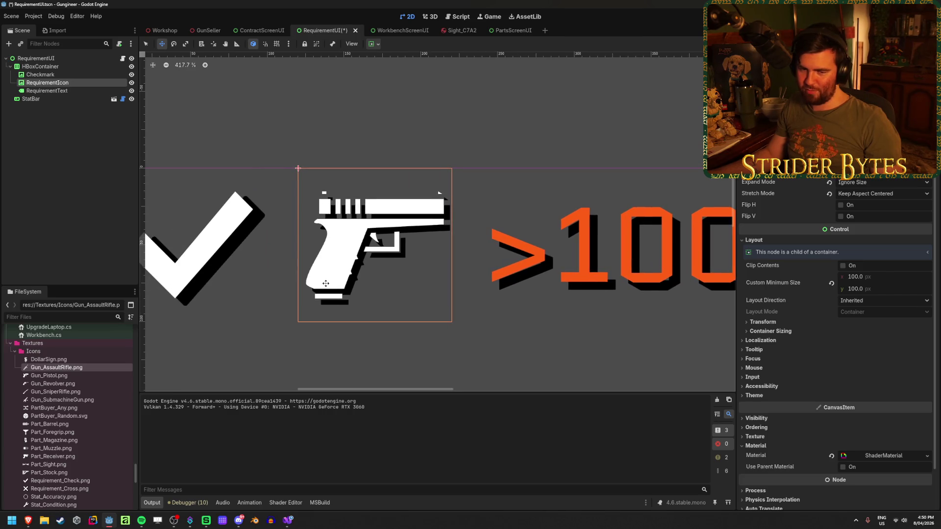
key("ctrl+z")
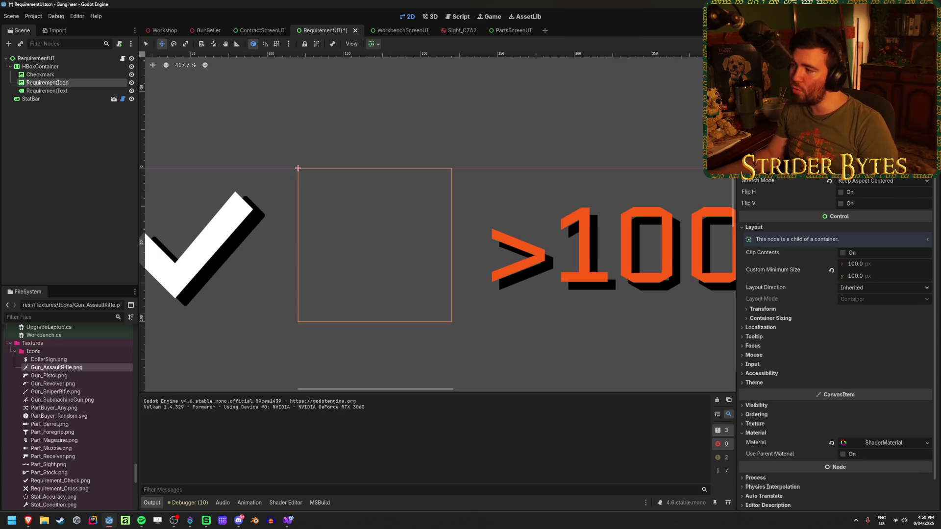
left_click(882, 158)
scroll(541, 294, "down", 3)
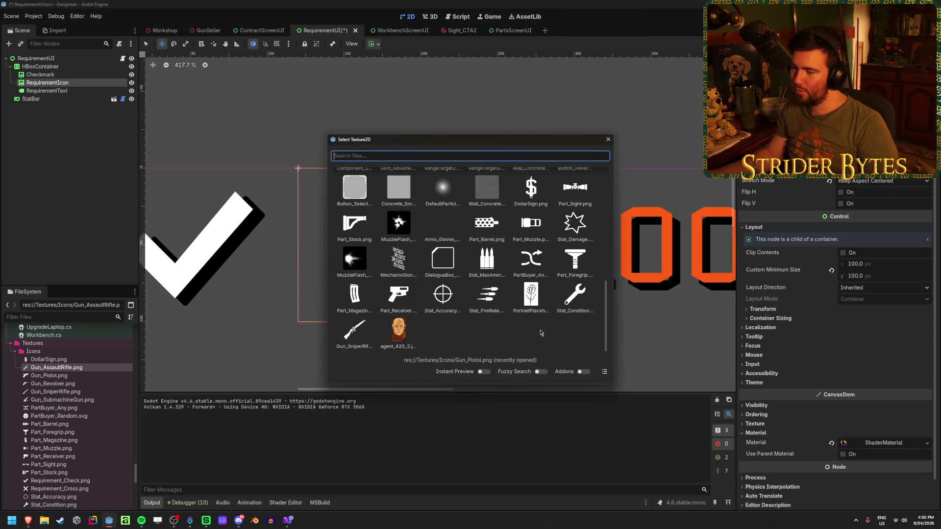
scroll(541, 333, "up", 4)
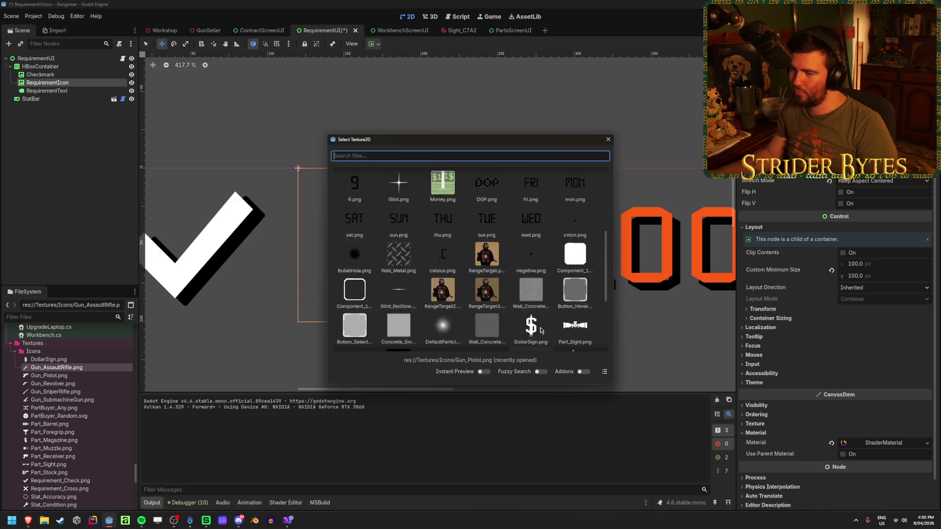
scroll(541, 330, "up", 5)
scroll(542, 330, "down", 10)
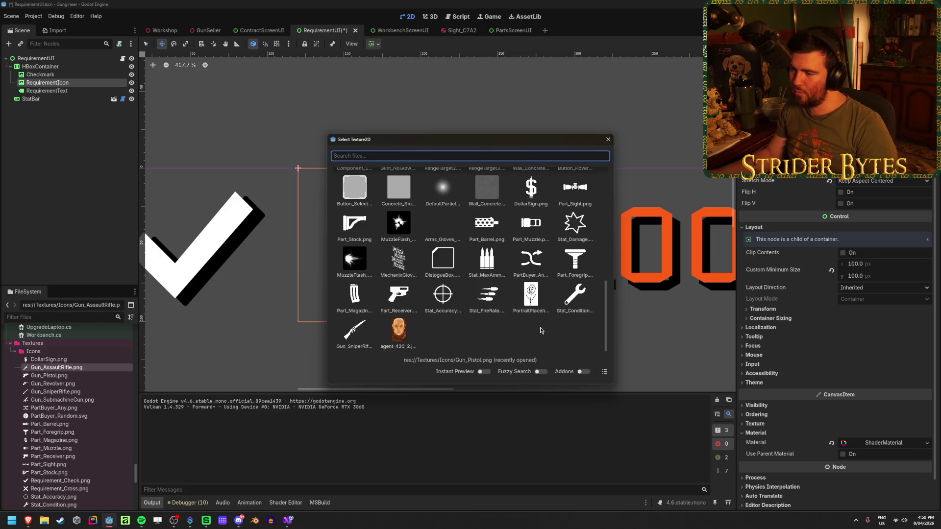
double_click(354, 332)
scroll(352, 330, "down", 5)
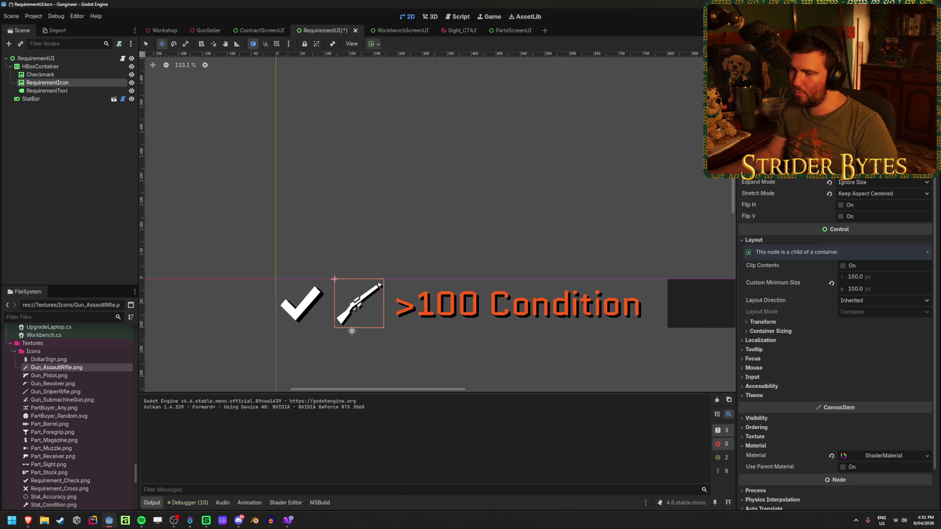
scroll(352, 331, "up", 5)
scroll(352, 330, "up", 3)
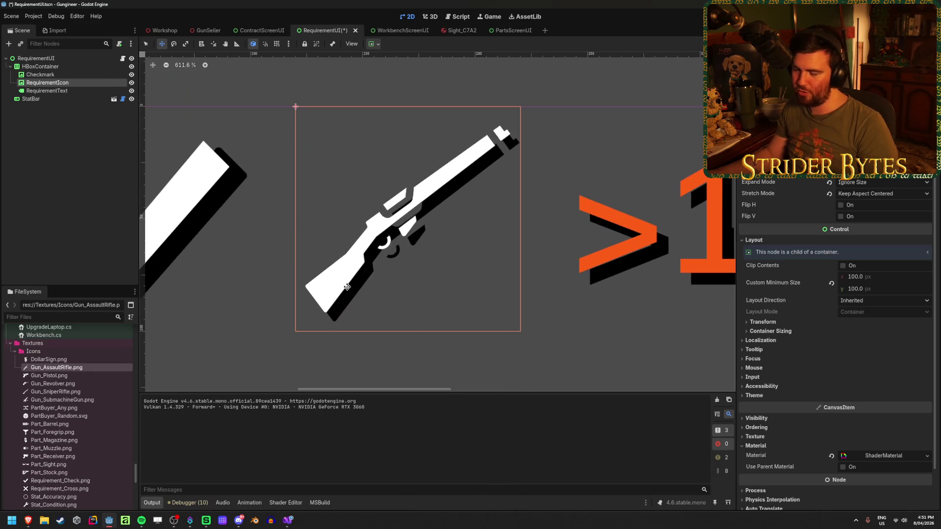
left_click(829, 162)
Assign the Stat_Condition.png wrench texture to RequirementIcon, beside the checkmark.
left_click(883, 162)
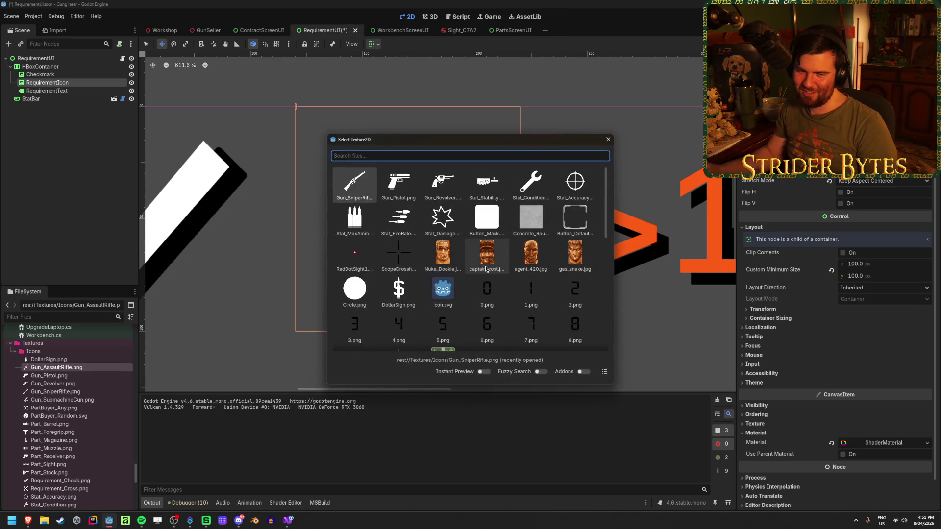
scroll(486, 269, "down", 5)
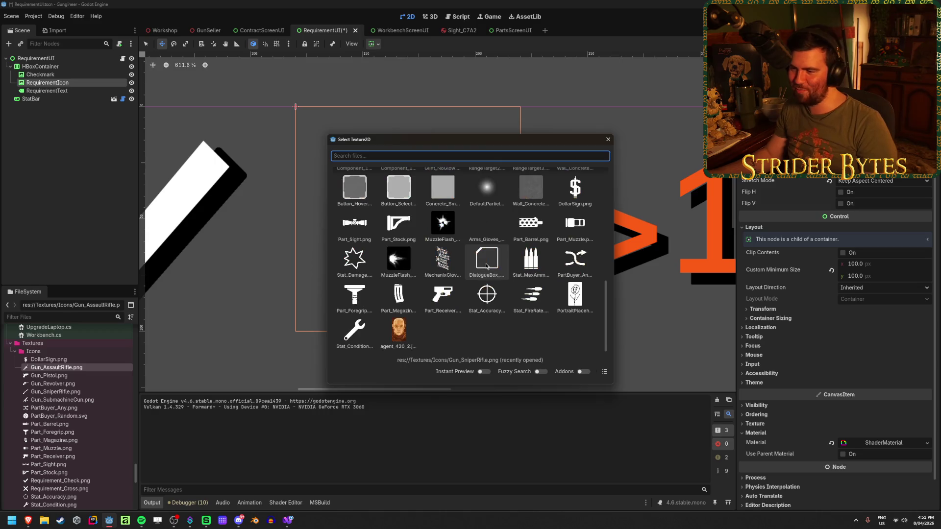
scroll(464, 322, "up", 5)
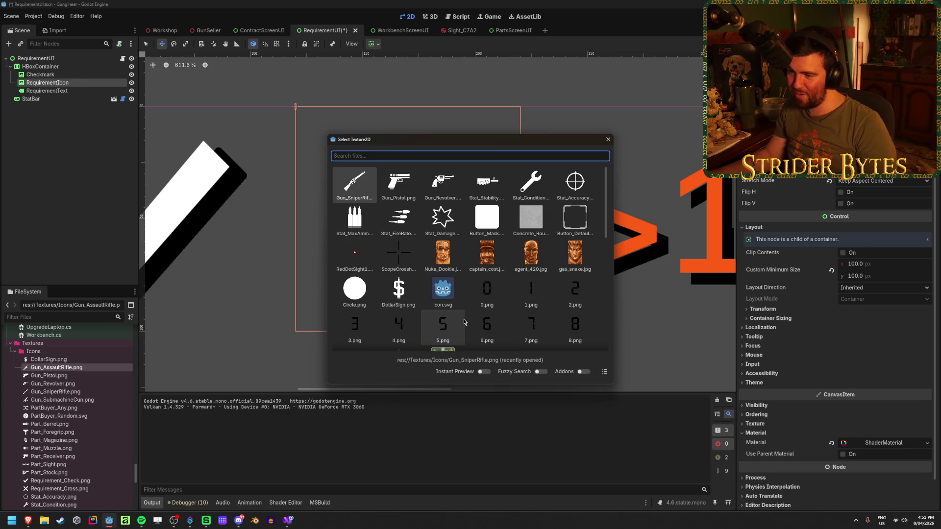
scroll(465, 322, "down", 10)
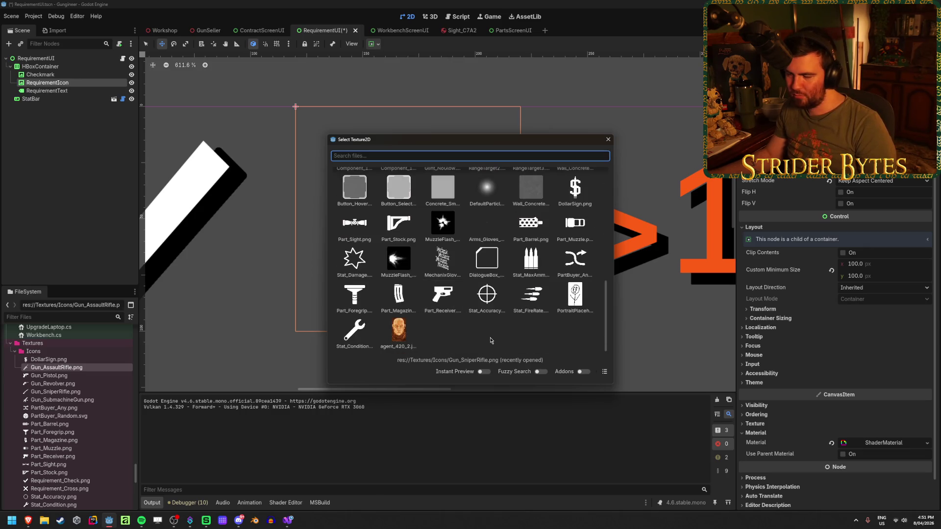
scroll(491, 340, "up", 10)
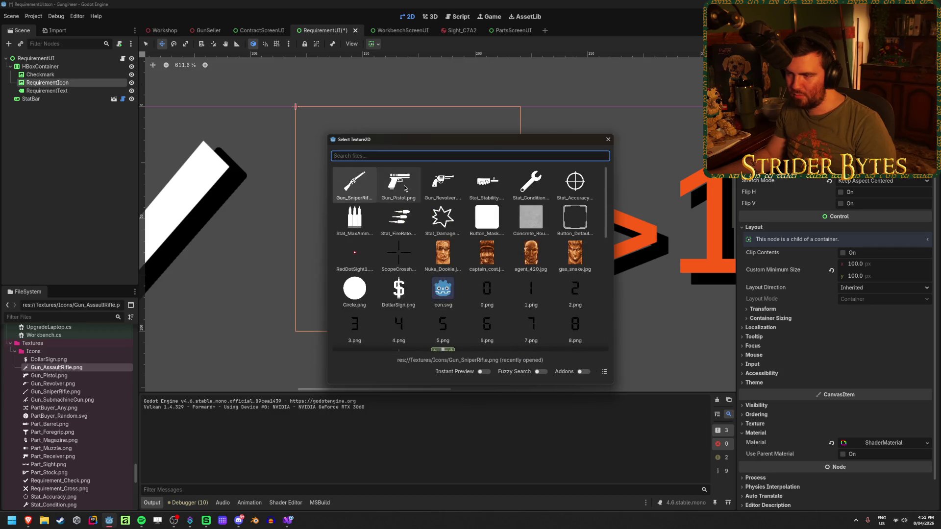
scroll(490, 334, "down", 10)
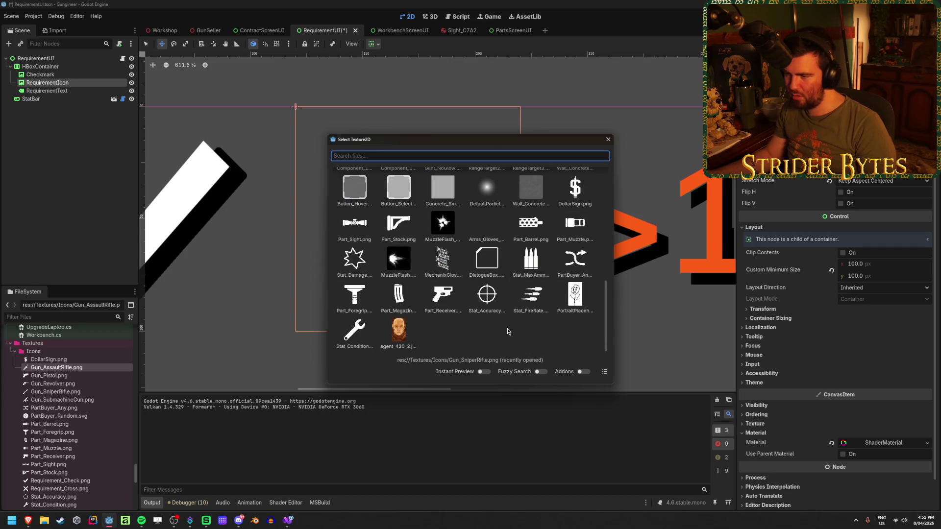
type("sub")
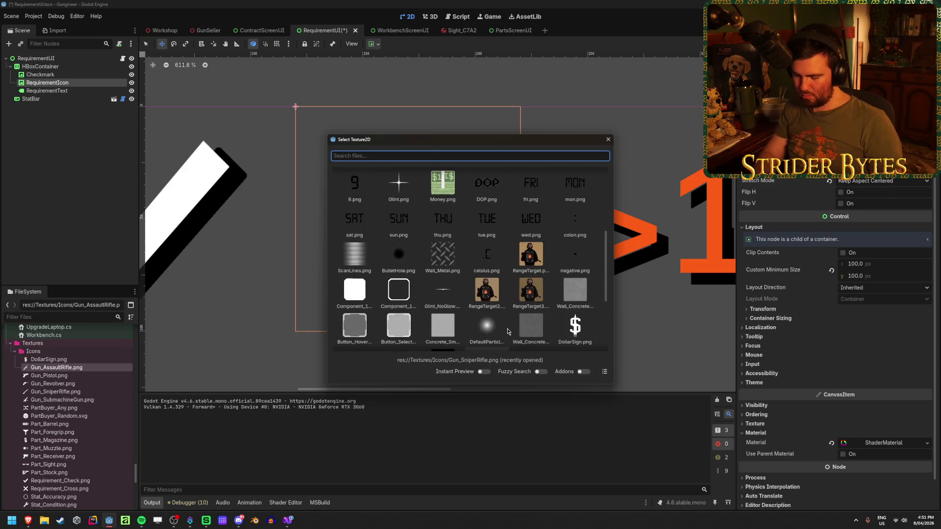
double_click(373, 175)
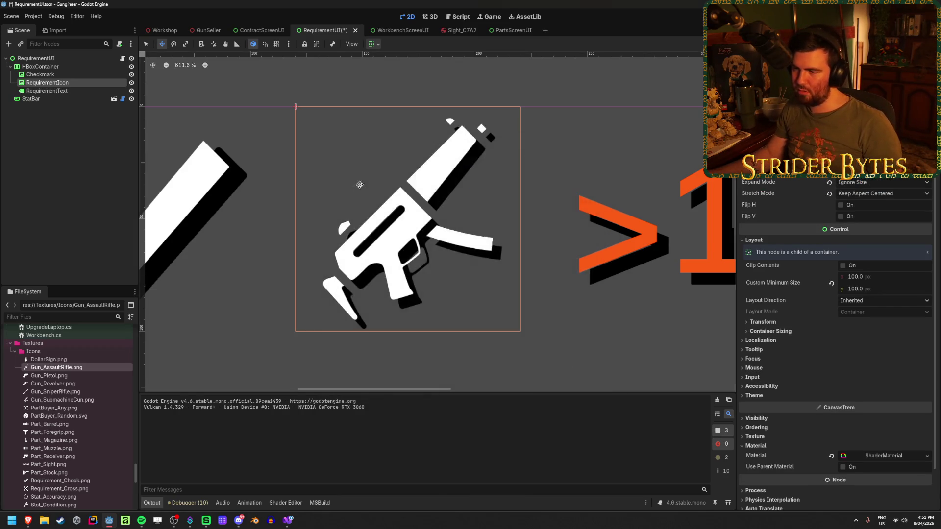
scroll(436, 224, "down", 5)
left_click(118, 243)
Save the RequirementUI scene with its checkmark, wrench and '>100 Condition' row.
scroll(376, 246, "down", 5)
scroll(584, 196, "up", 10)
scroll(406, 217, "up", 4)
scroll(406, 216, "down", 4)
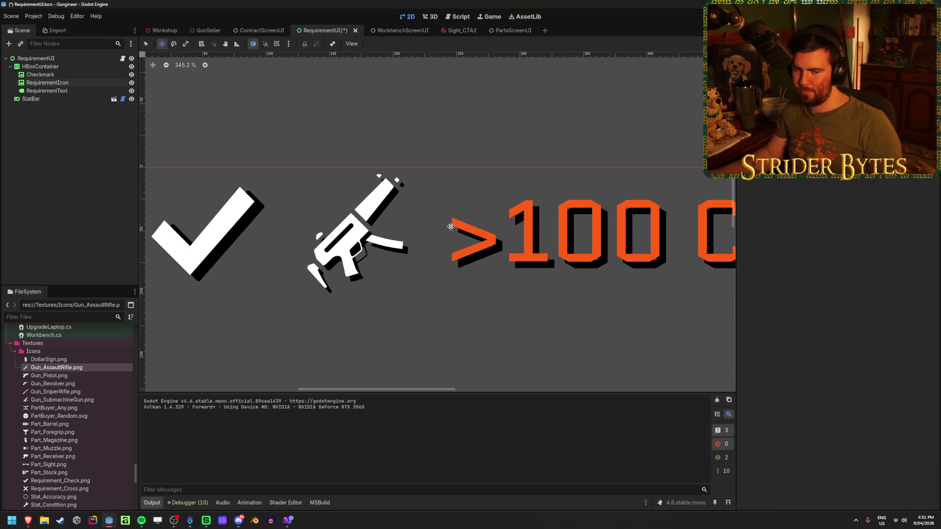
scroll(416, 233, "up", 2)
scroll(416, 233, "down", 5)
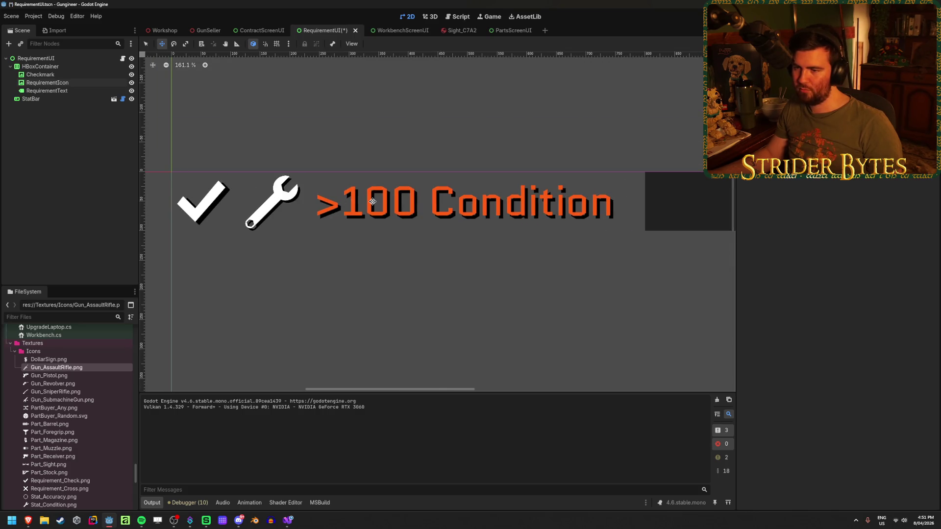
key("ctrl+s")
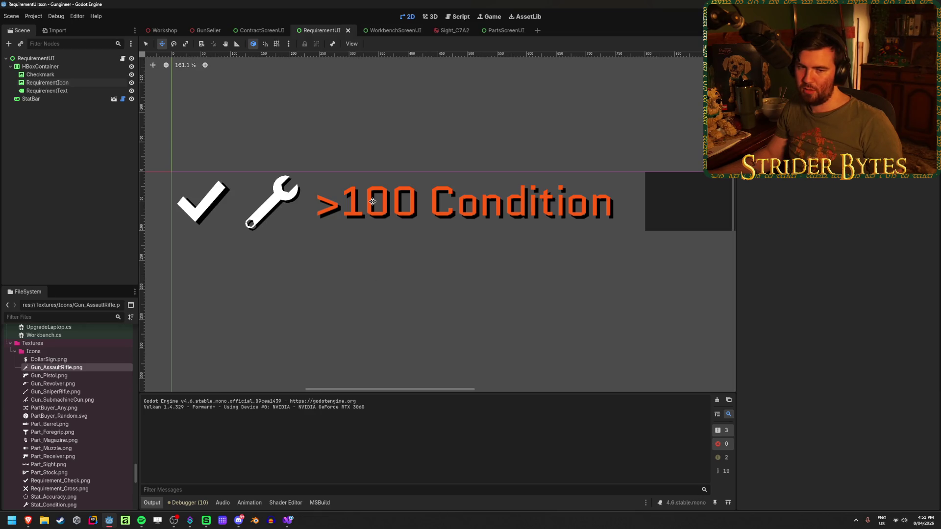
scroll(153, 179, "down", 1)
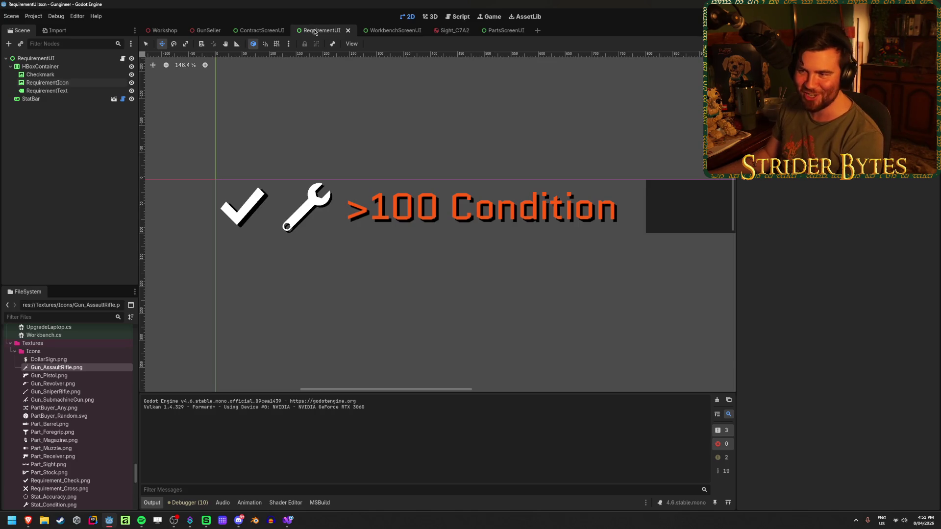
Close the RequirementUI, ContractScreenUI, WorkbenchScreenUI, Sight_C7A2 and PartsScreenUI scene tabs.
middle_click(314, 33)
scroll(371, 217, "down", 5)
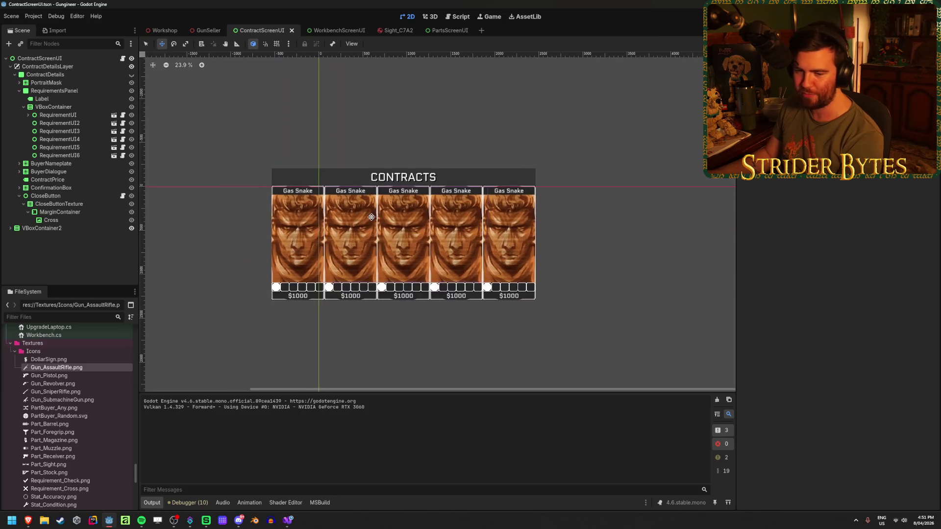
middle_click(265, 31)
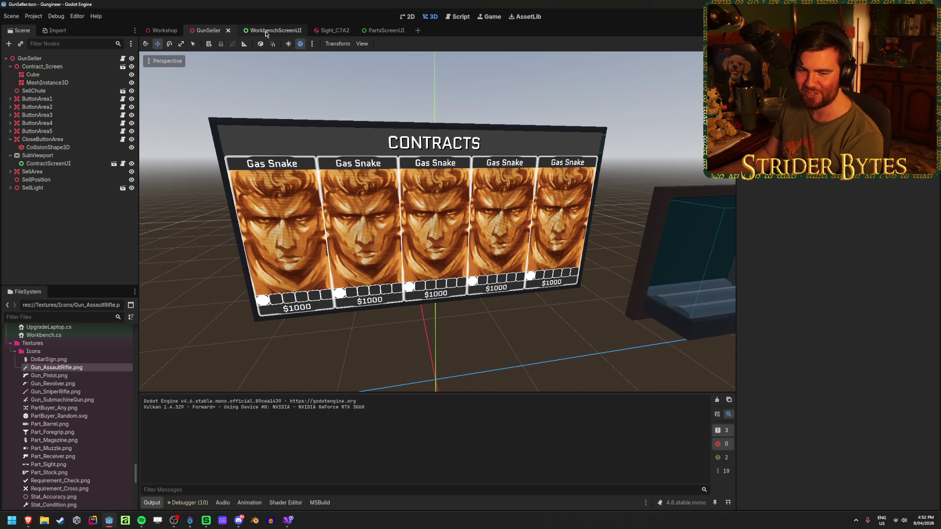
middle_click(271, 31)
middle_click(271, 31)
middle_click(271, 30)
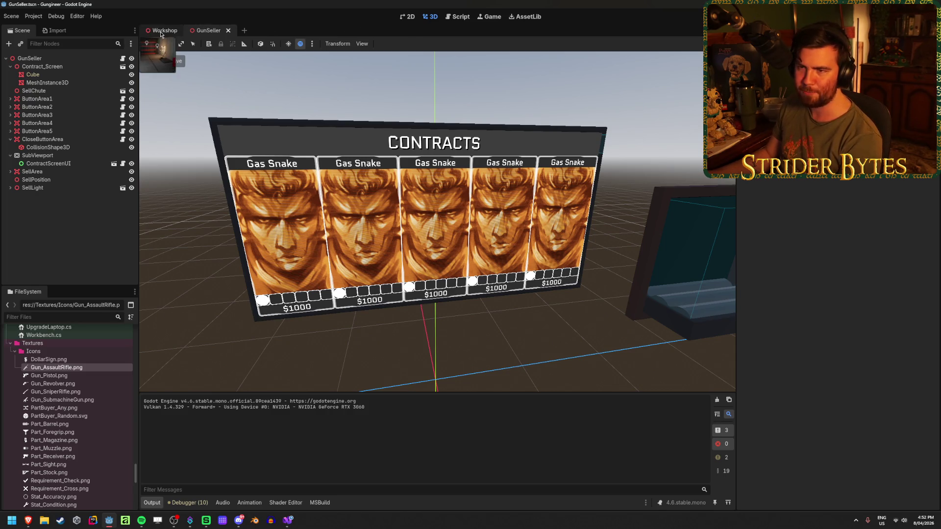
Save the Workshop scene and fly the 3D camera over to the workbench stats panel.
left_click(162, 31)
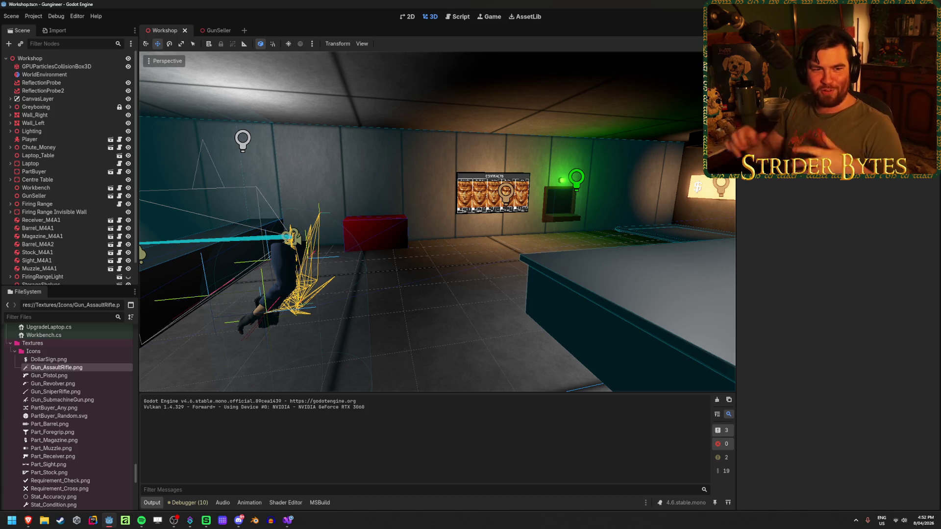
key("alt+Tab")
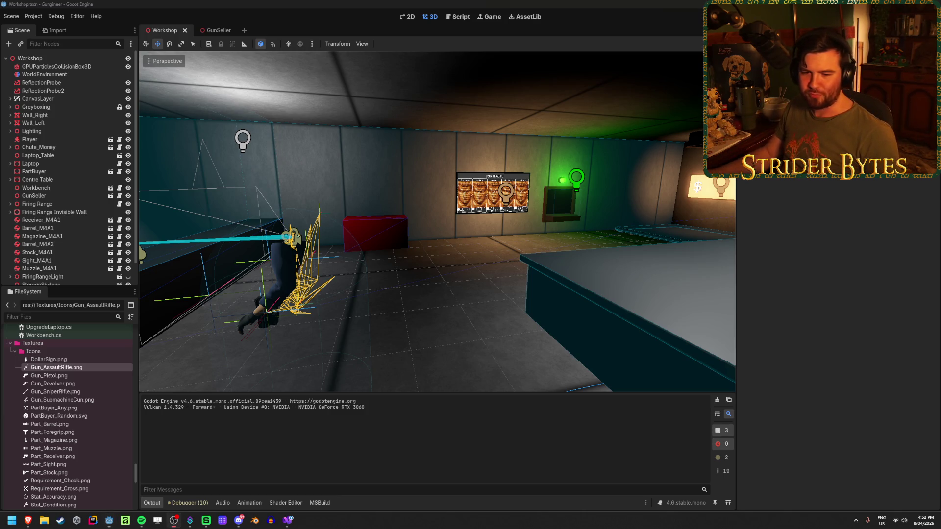
key("alt+Tab")
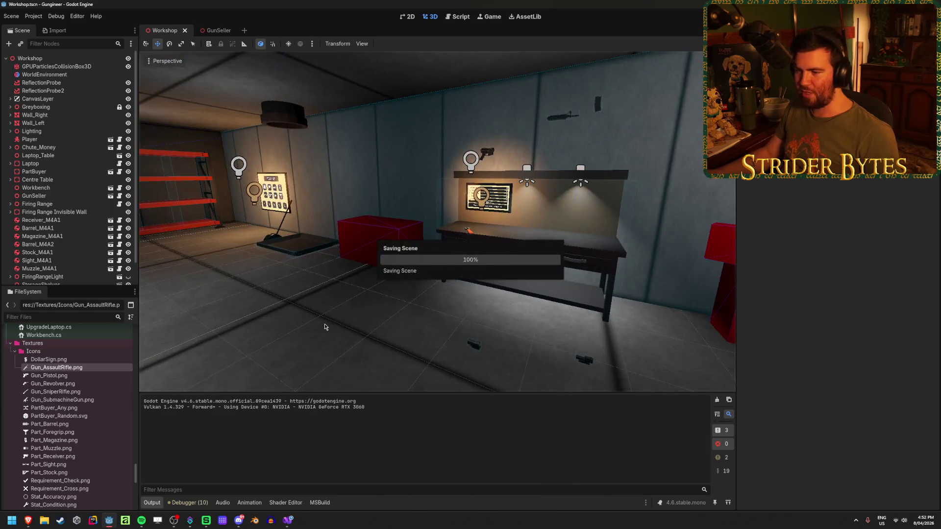
key("w")
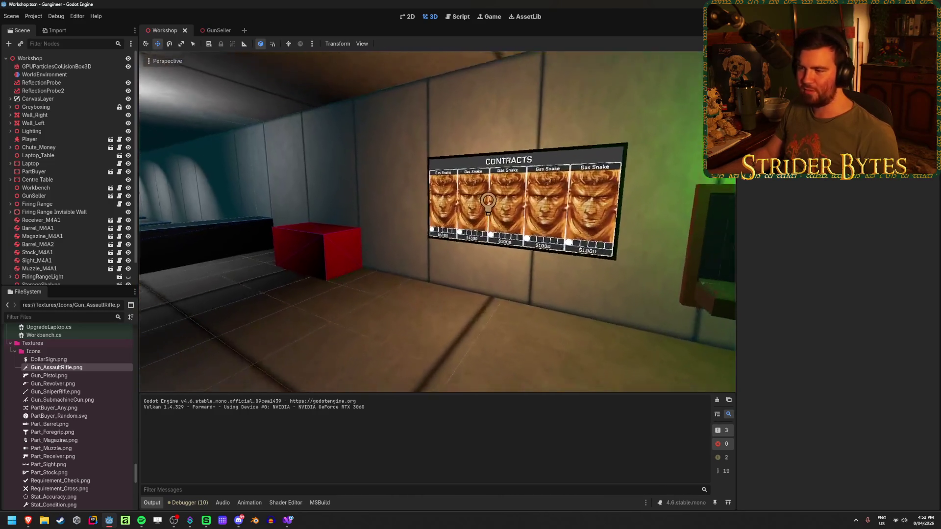
key("s")
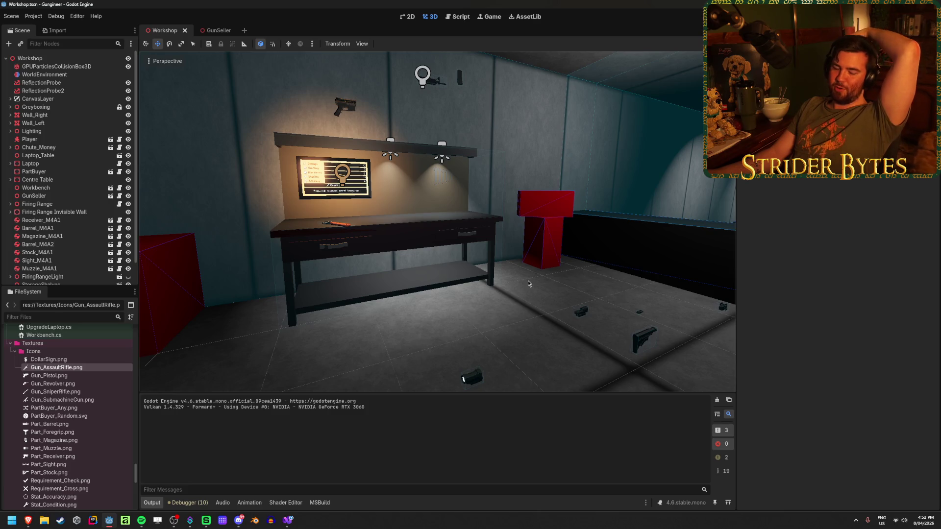
key("w")
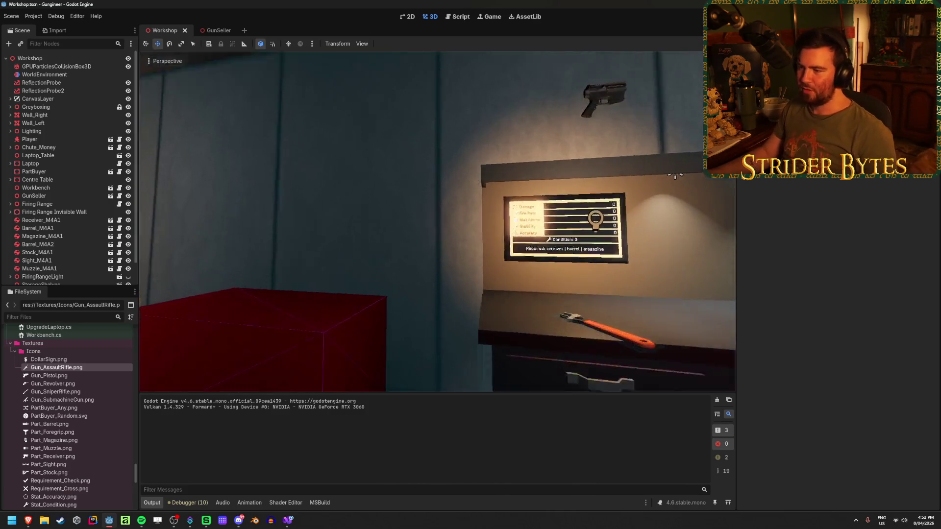
key("s")
left_click(215, 31)
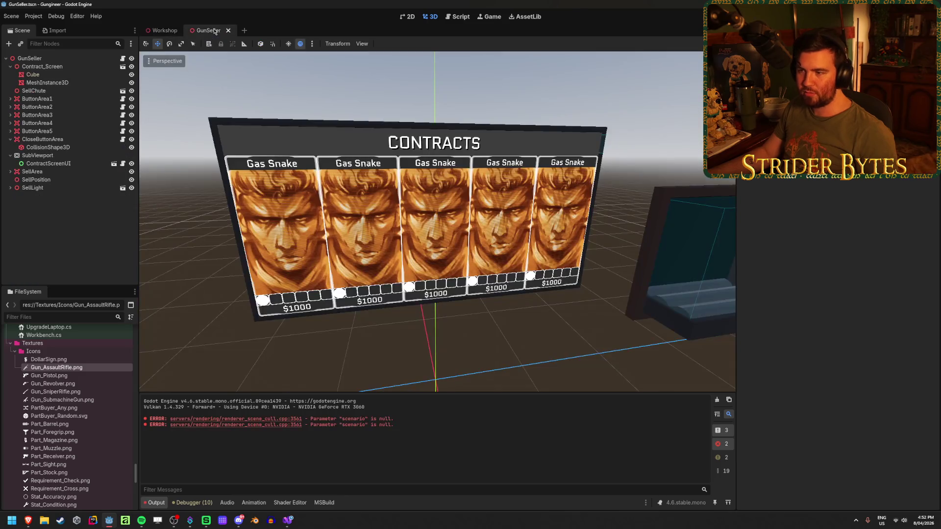
left_click(162, 29)
Reopen the WorkbenchScreenUI scene from the FileSystem for editing.
scroll(94, 432, "up", 5)
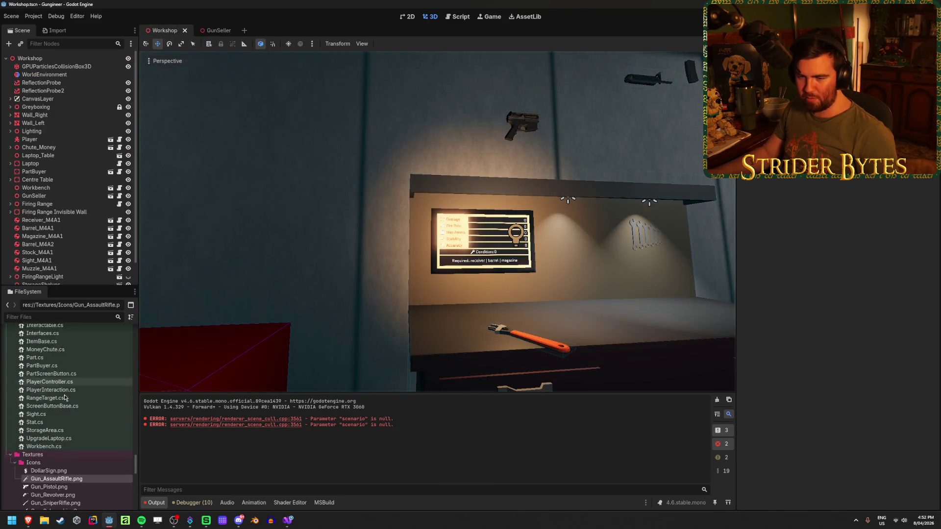
scroll(93, 441, "up", 10)
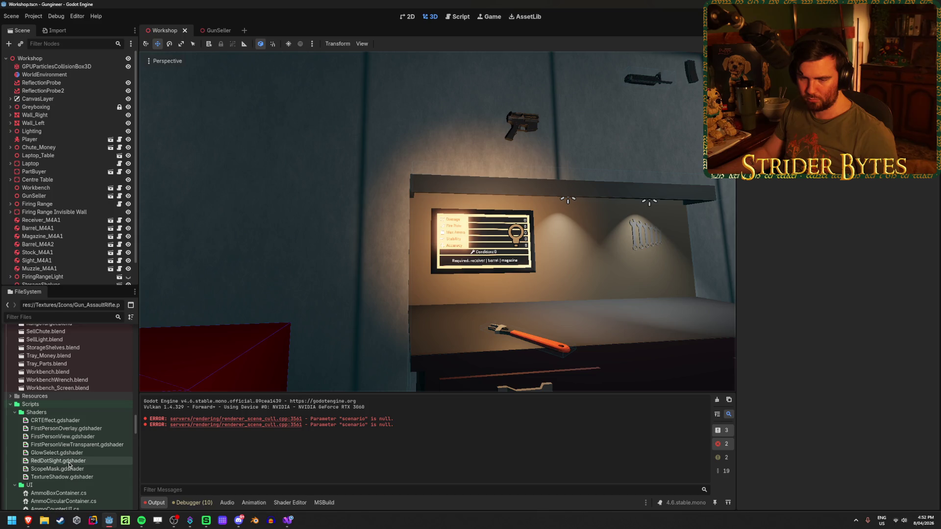
scroll(69, 465, "up", 10)
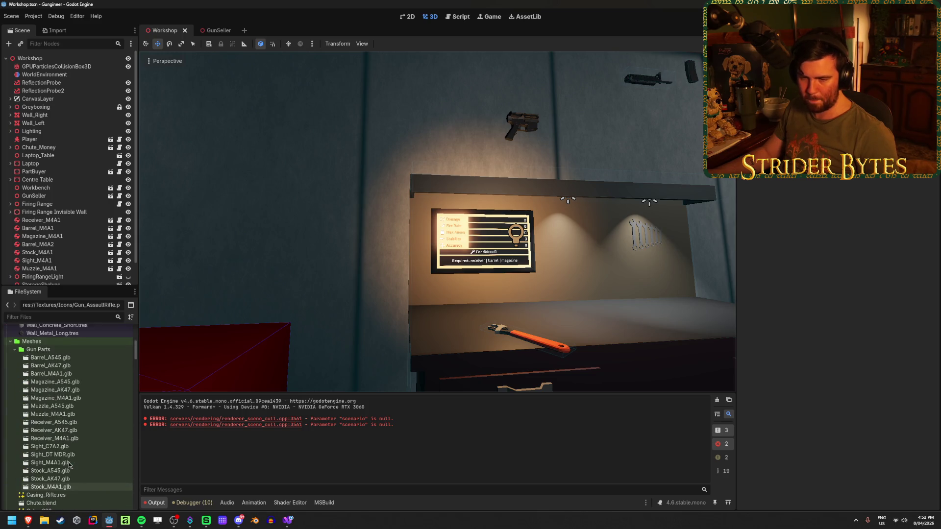
scroll(69, 464, "down", 10)
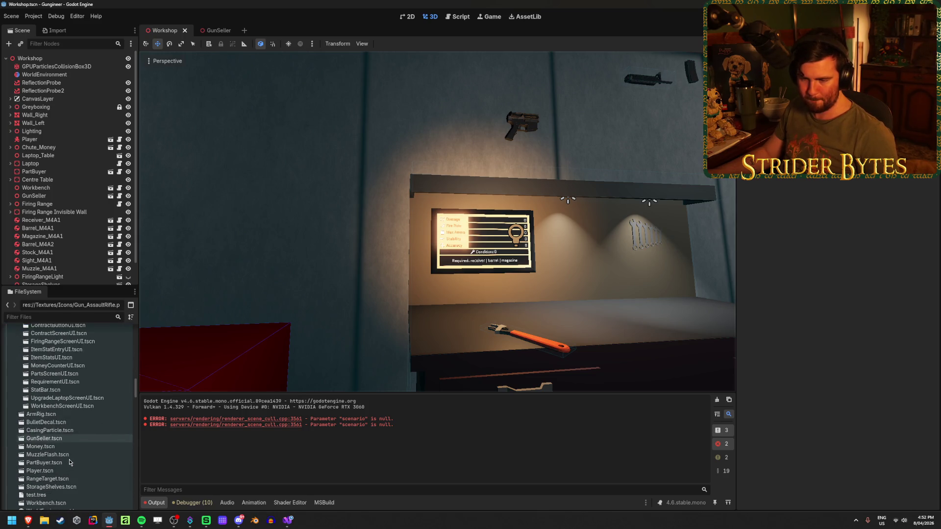
double_click(75, 410)
scroll(224, 287, "up", 2)
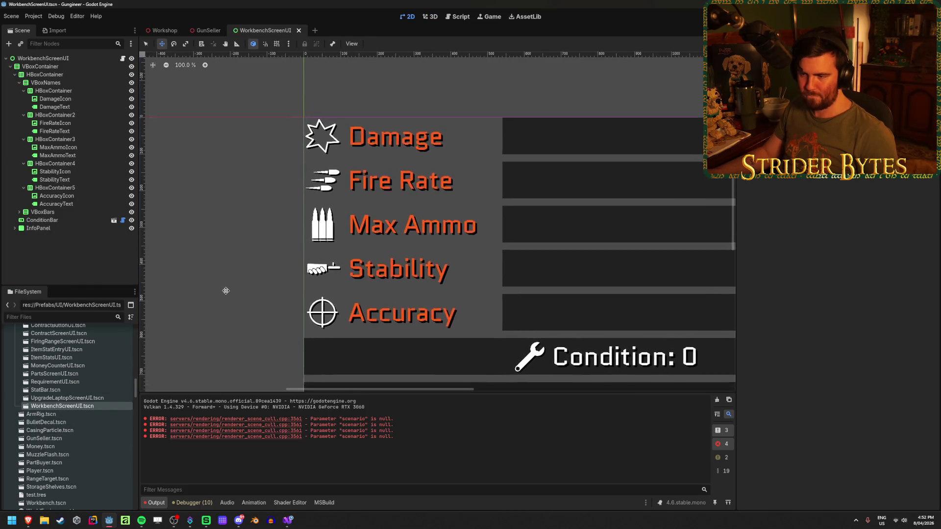
scroll(267, 271, "up", 1)
scroll(338, 273, "up", 1)
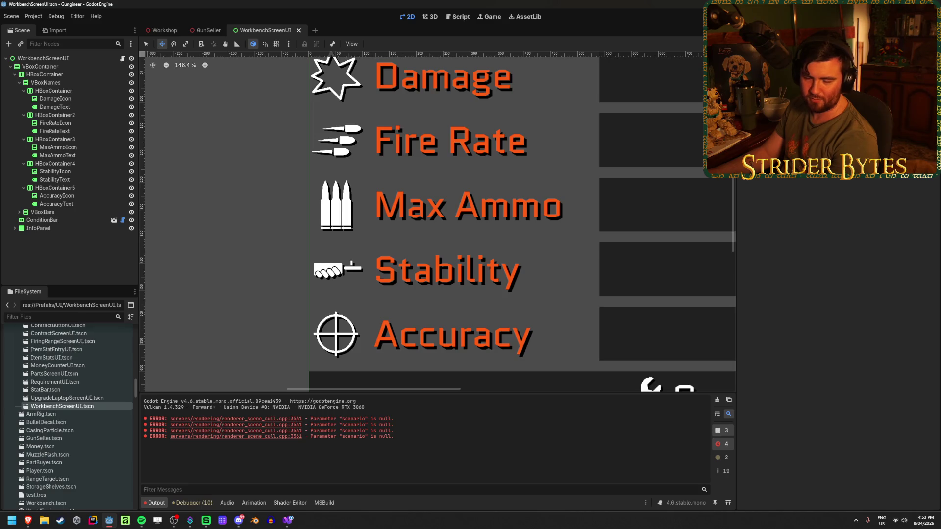
scroll(293, 319, "up", 4)
scroll(296, 297, "down", 5)
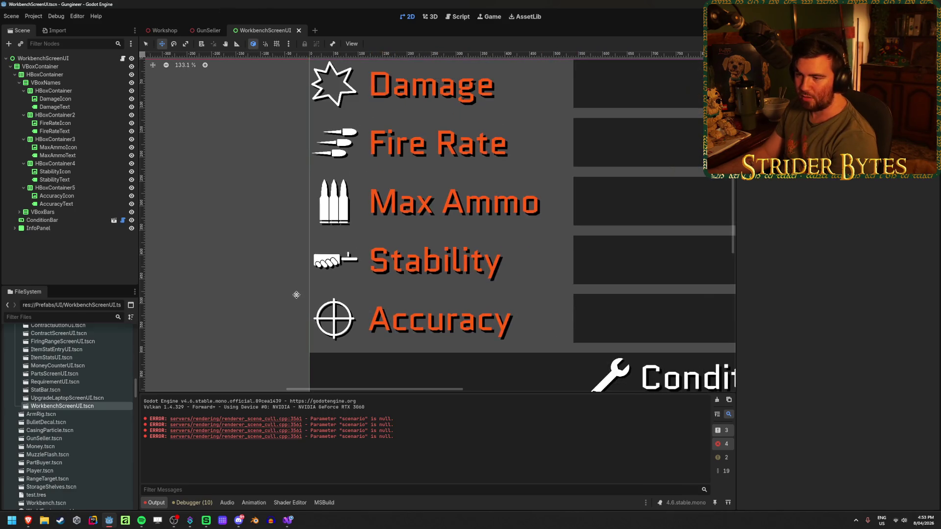
scroll(297, 284, "up", 5)
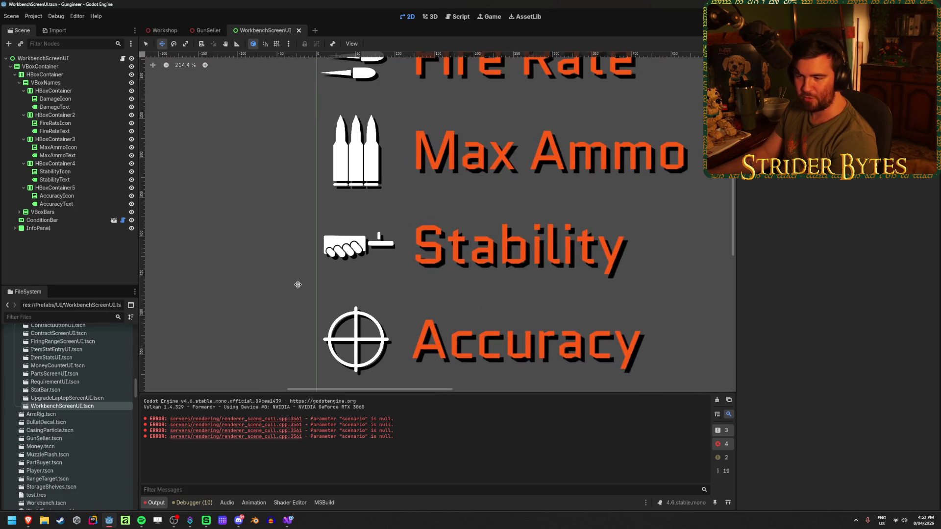
scroll(298, 284, "down", 2)
scroll(298, 282, "up", 2)
scroll(298, 283, "down", 2)
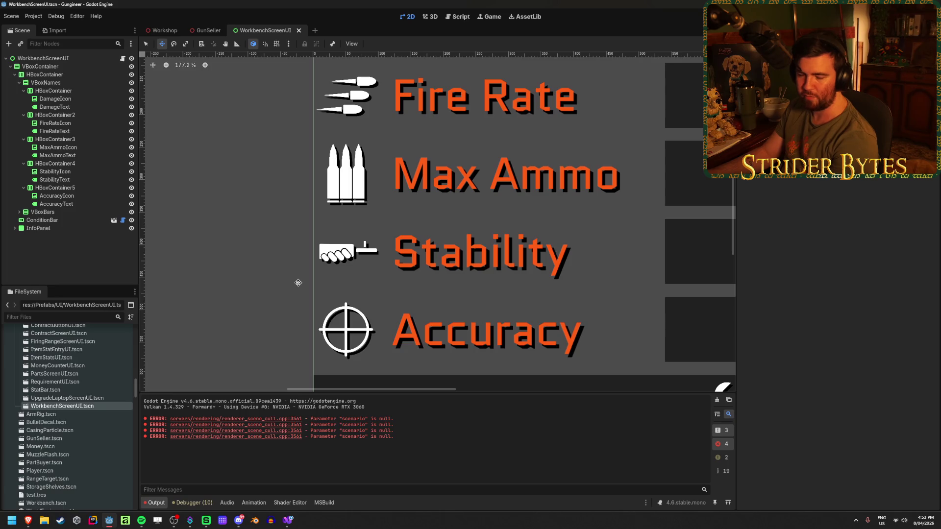
scroll(298, 281, "up", 7)
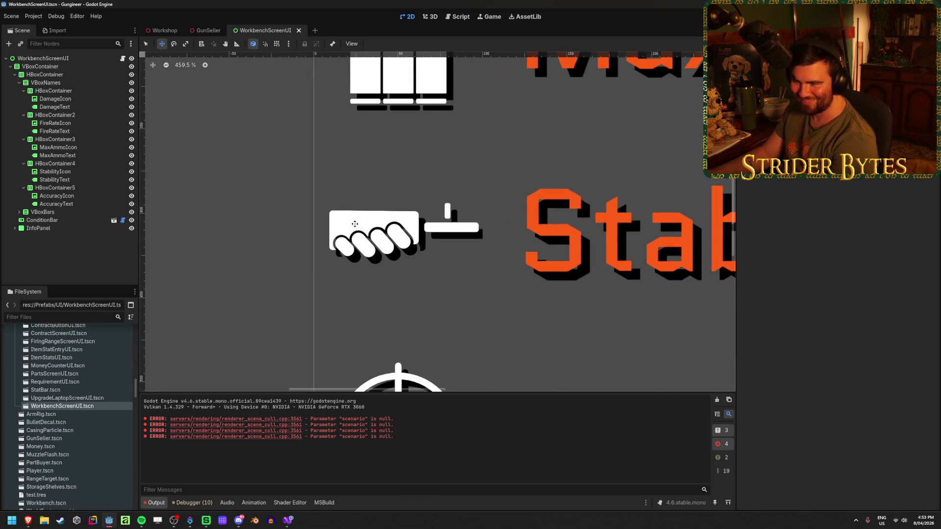
scroll(387, 235, "up", 2)
scroll(301, 298, "down", 8)
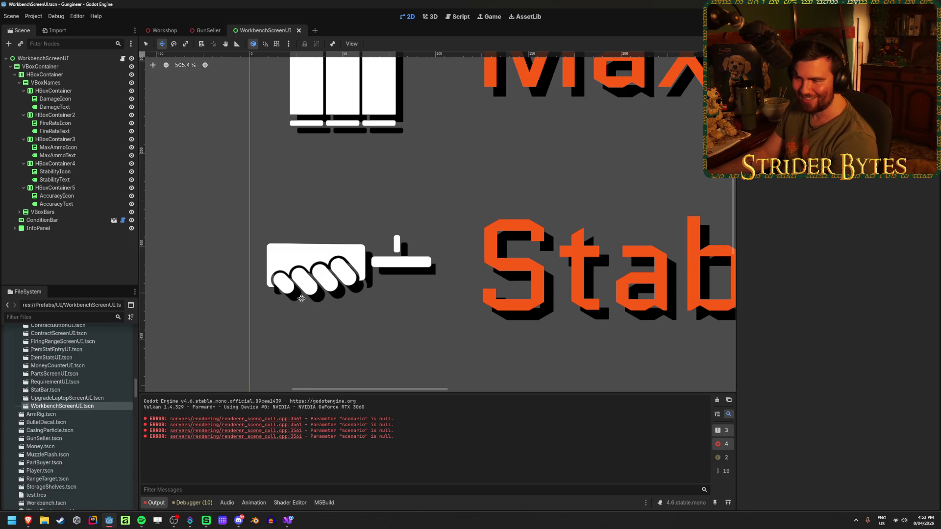
scroll(301, 298, "up", 3)
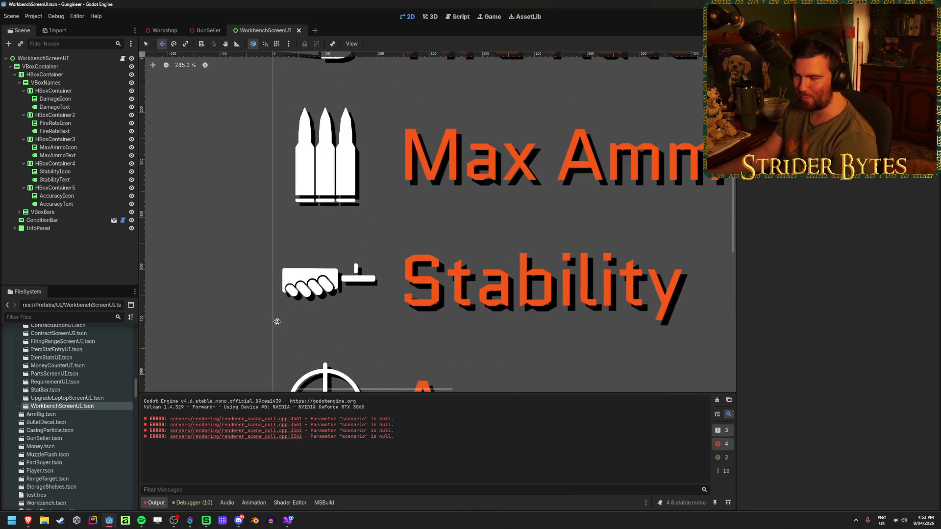
scroll(294, 337, "down", 2)
scroll(377, 259, "down", 2)
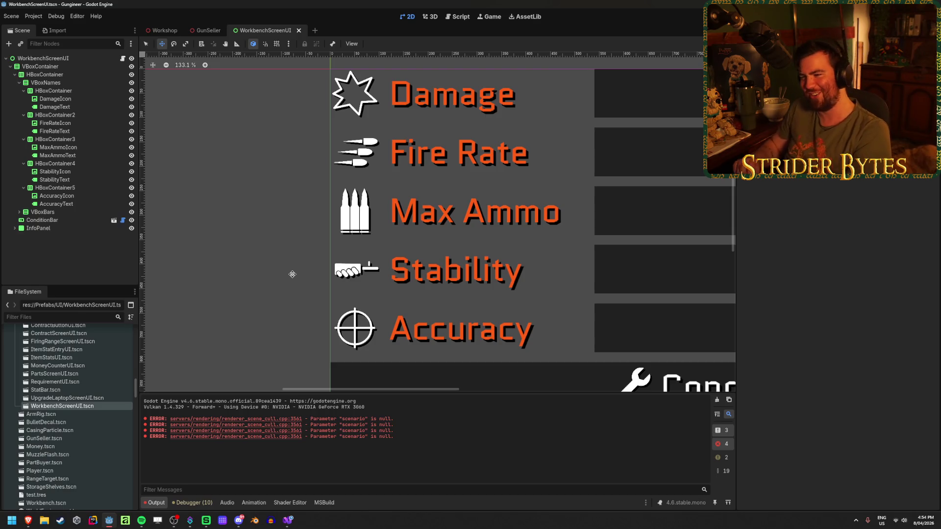
scroll(286, 272, "down", 4)
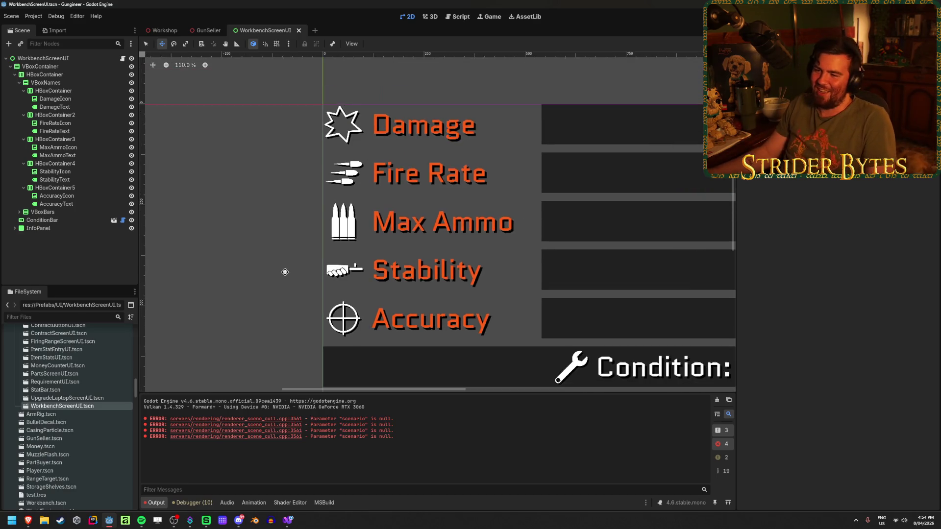
scroll(277, 262, "up", 3)
scroll(298, 253, "up", 3)
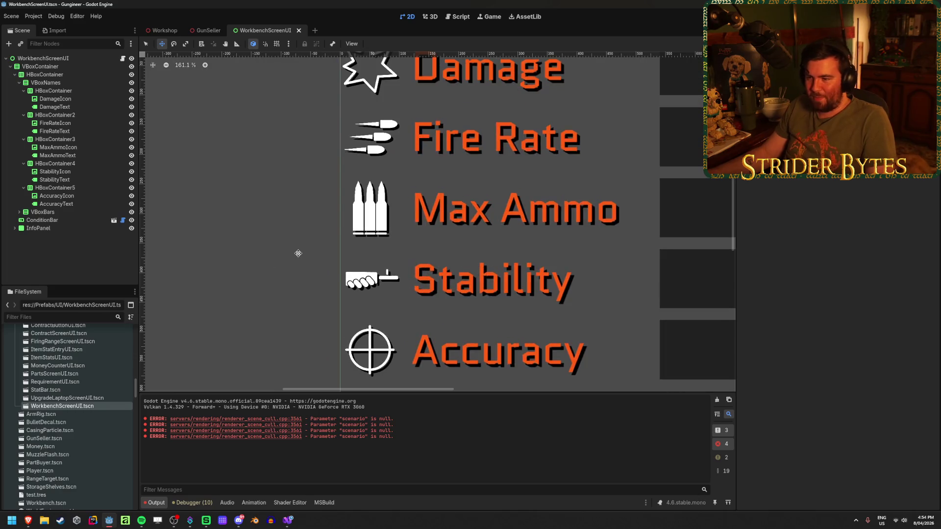
scroll(298, 252, "down", 8)
scroll(298, 252, "up", 10)
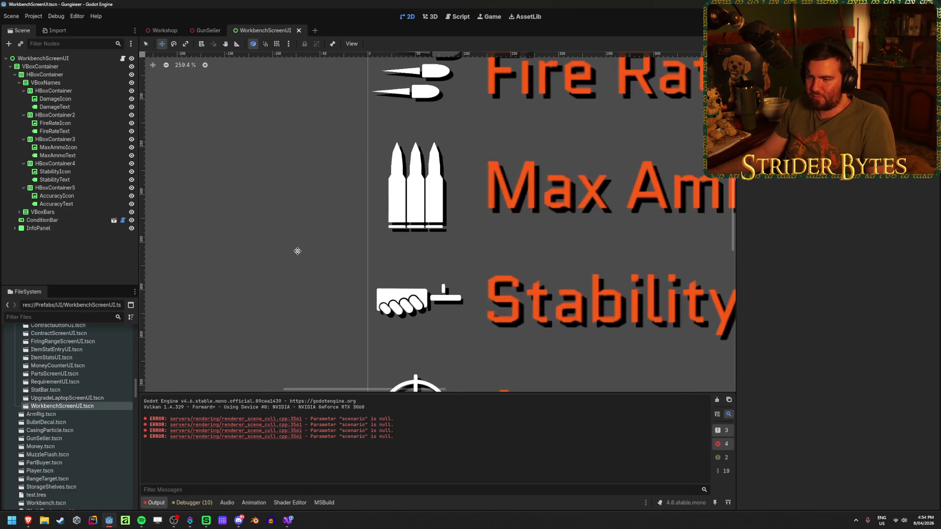
scroll(294, 245, "down", 7)
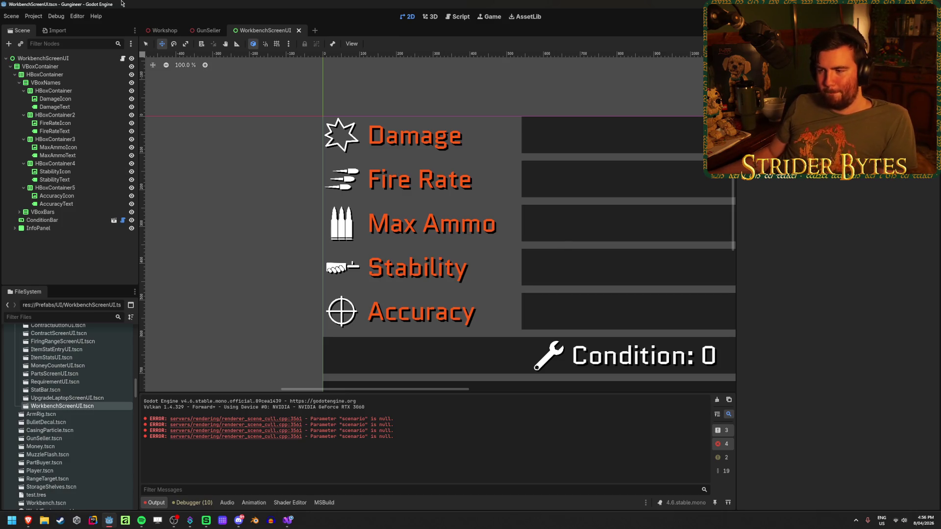
Set ConditionBar's Value to 7.84, giving a short red fill reading 'Condition: 8'.
scroll(375, 207, "down", 2)
left_click_drag(375, 207, 274, 203)
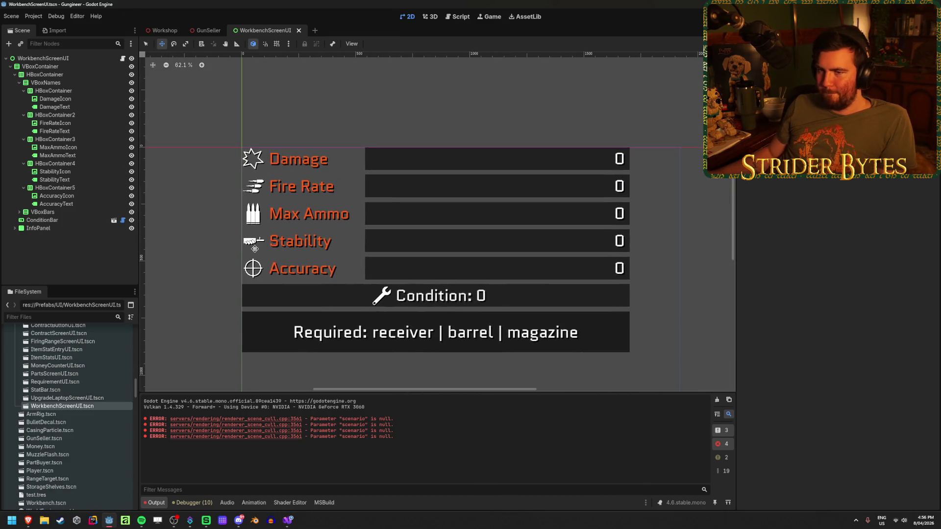
left_click(40, 222)
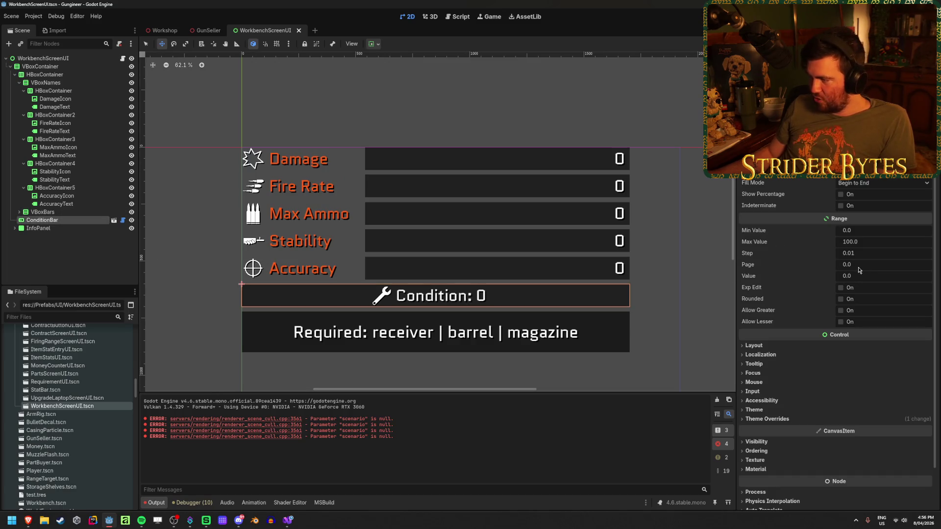
mouse_move(851, 278)
left_mouse_down()
mouse_move(939, 277)
mouse_move(846, 278)
left_mouse_up()
scroll(442, 275, "up", 2)
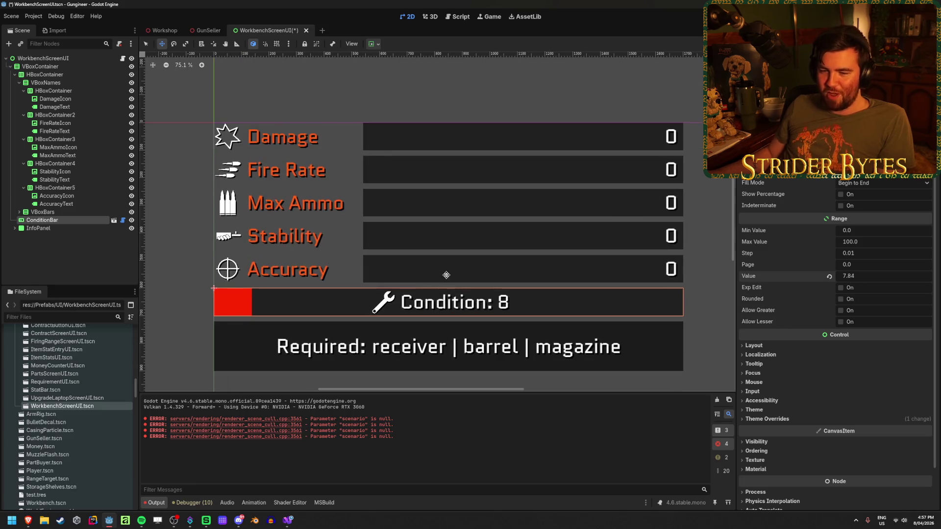
scroll(441, 275, "down", 3)
key("alt+Tab")
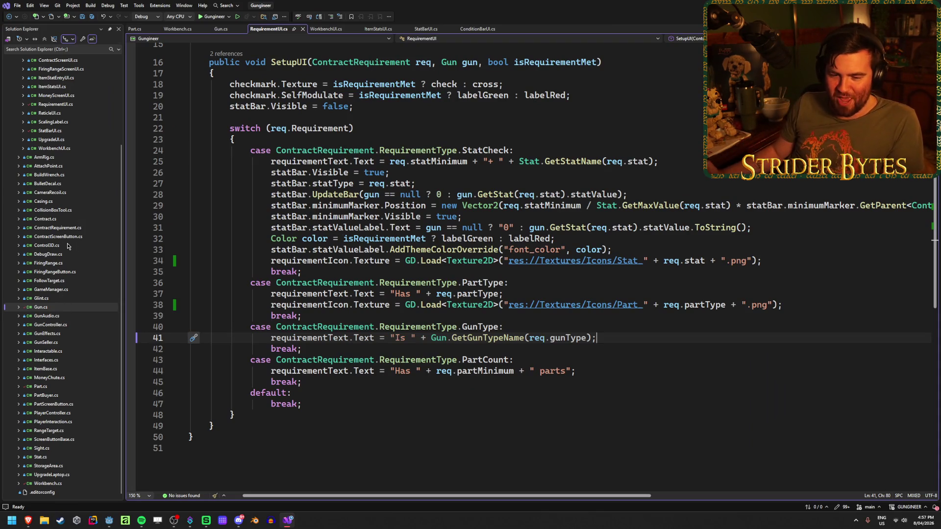
Review the red-to-green colour calculation on lines 31–33 of ConditionBarUI.cs, then return to Godot.
scroll(58, 269, "up", 4)
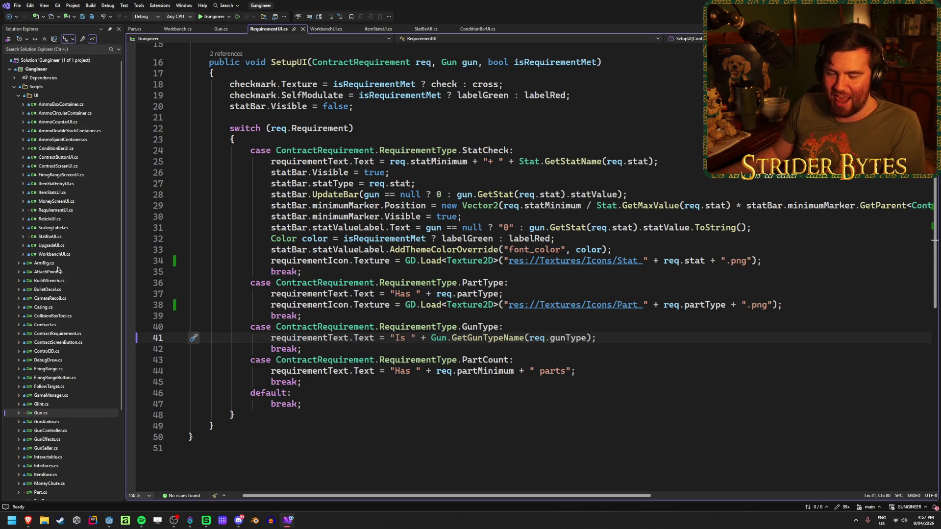
double_click(56, 148)
scroll(214, 224, "down", 5)
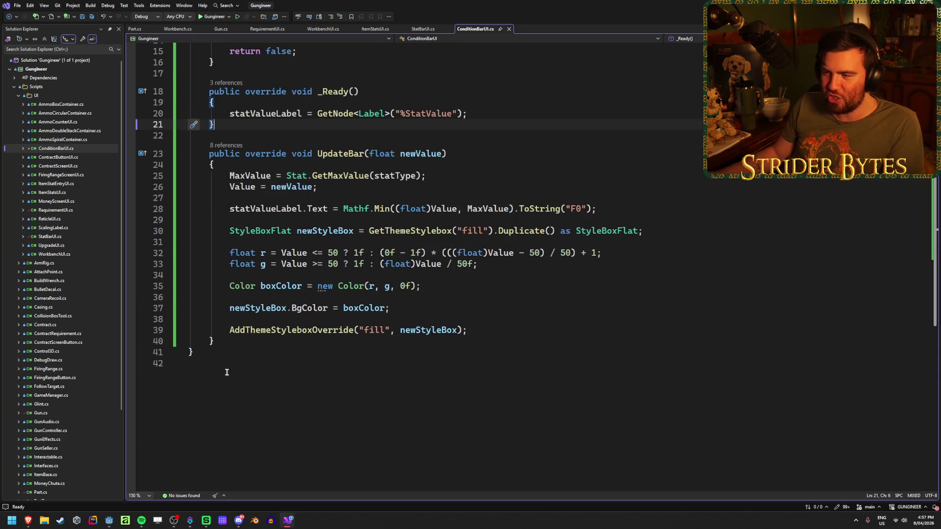
scroll(500, 313, "up", 2)
scroll(499, 312, "down", 1)
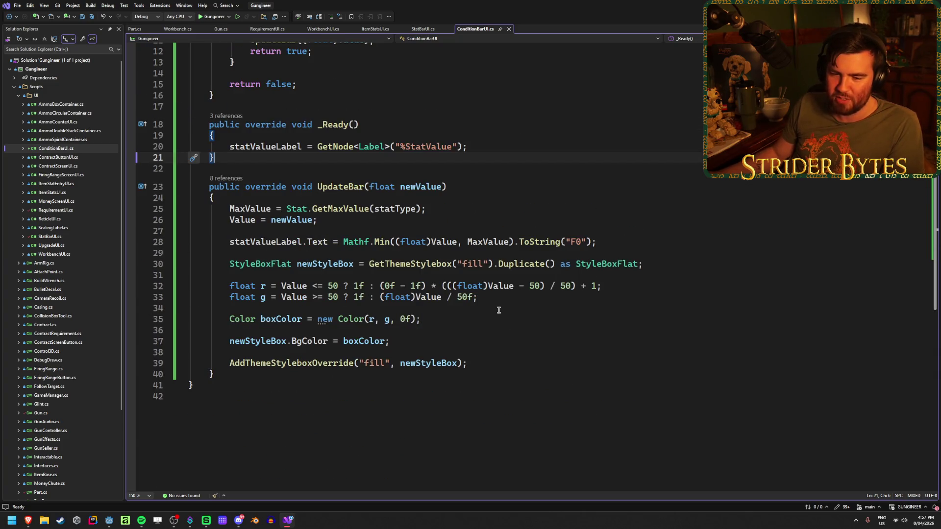
left_click_drag(478, 297, 188, 286)
left_click_drag(584, 290, 177, 280)
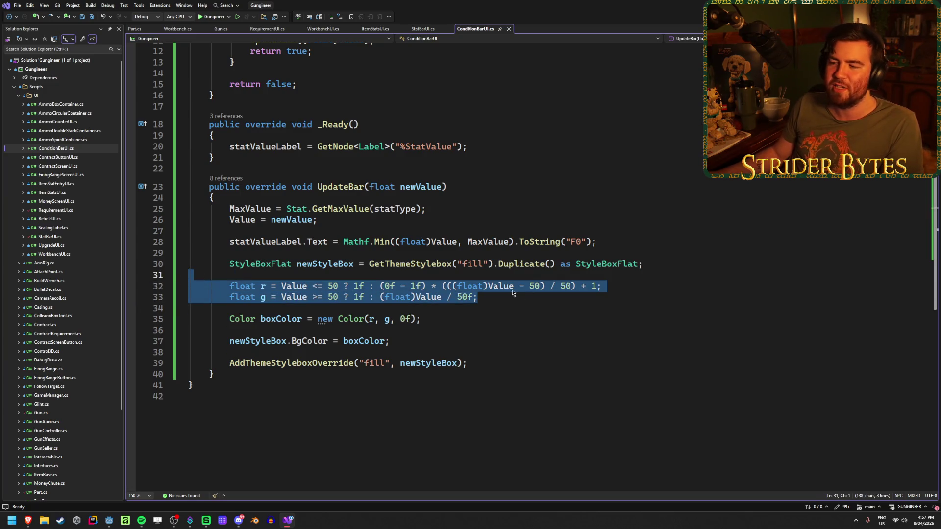
left_click(534, 297)
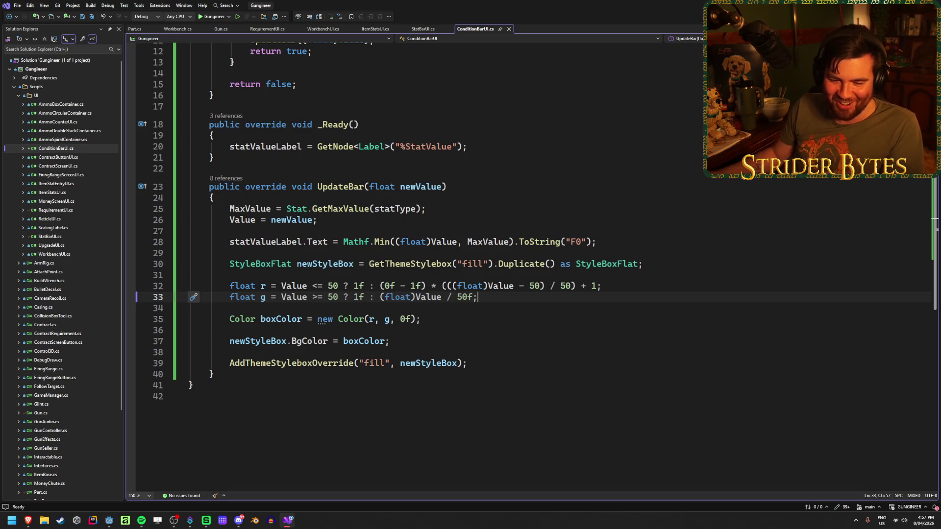
key("alt+Tab")
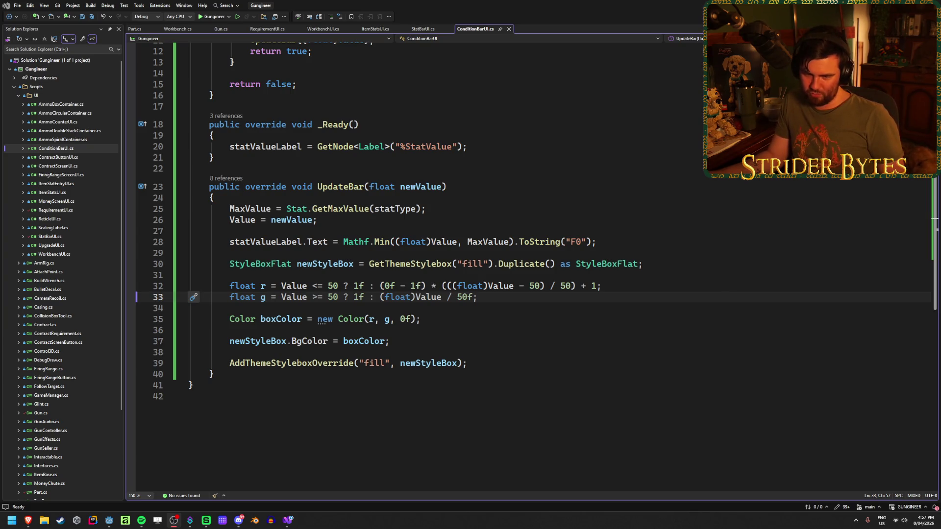
left_click(477, 363)
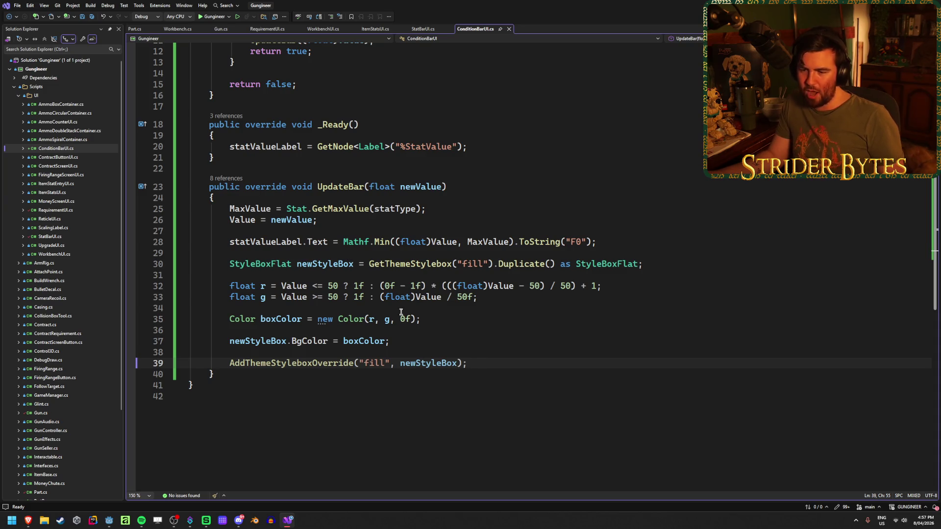
key("alt+Tab")
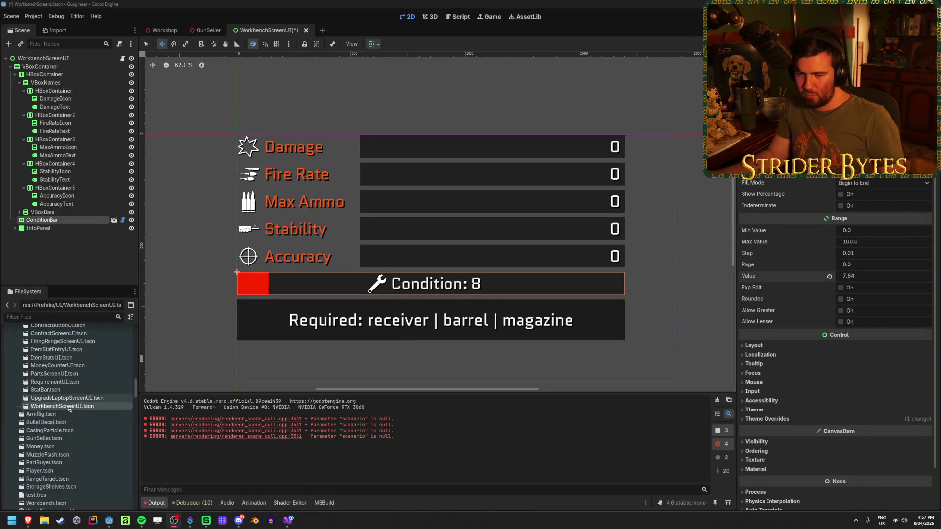
Open Scripts/Shaders/TextureShadow.gdshader in an enlarged shader editor and review its drop-shadow code.
scroll(67, 421, "down", 5)
scroll(66, 421, "up", 3)
double_click(78, 455)
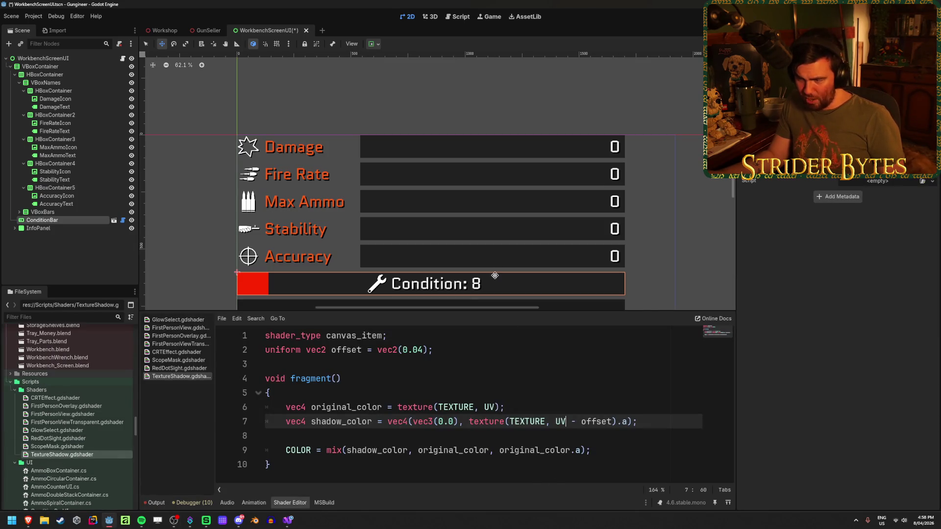
mouse_move(478, 313)
left_mouse_down()
mouse_move(471, 221)
mouse_move(466, 248)
left_mouse_up()
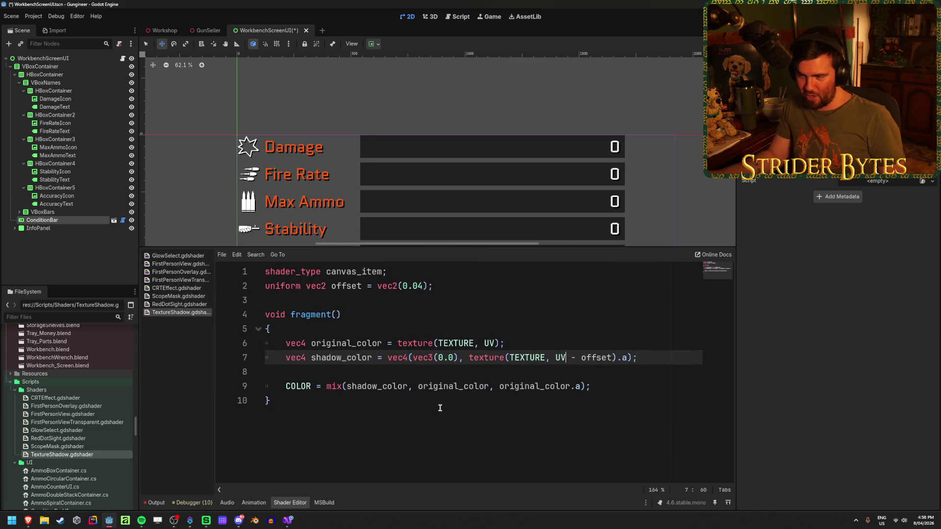
left_click(613, 405)
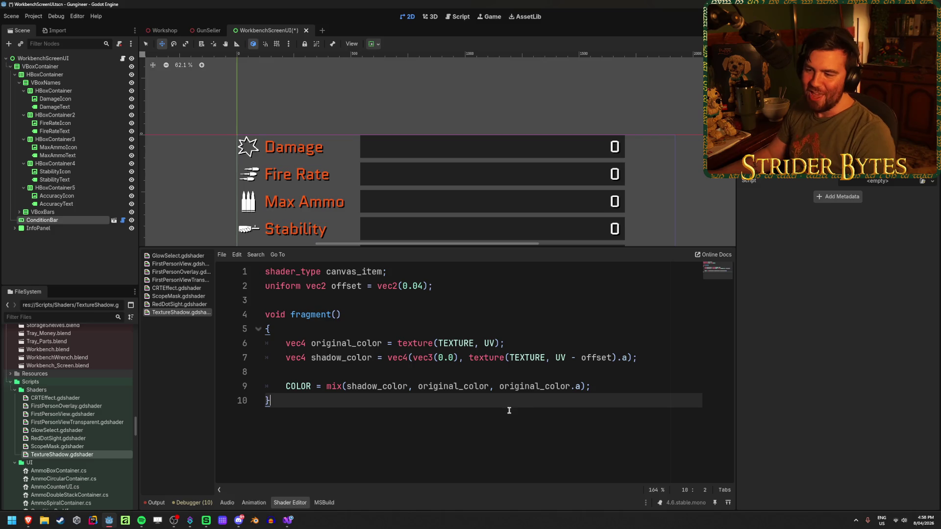
key("ctrl+a")
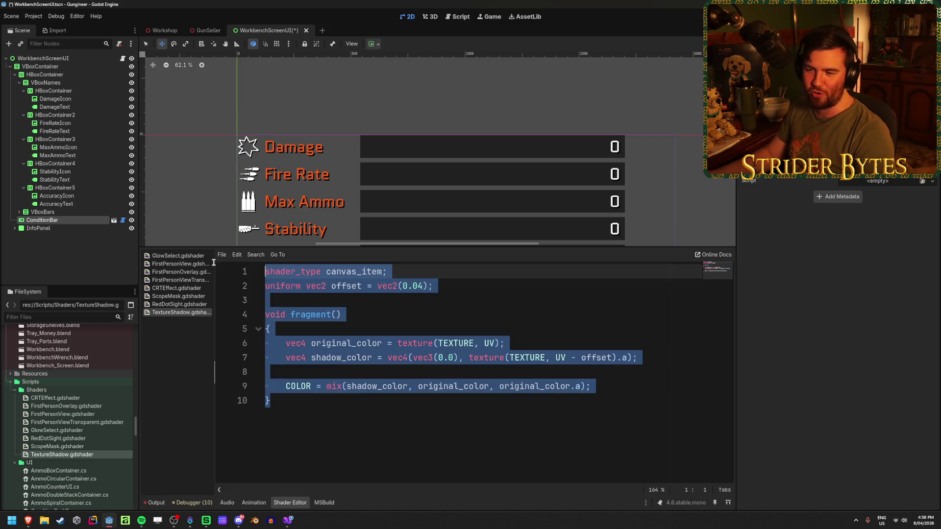
left_click(311, 408)
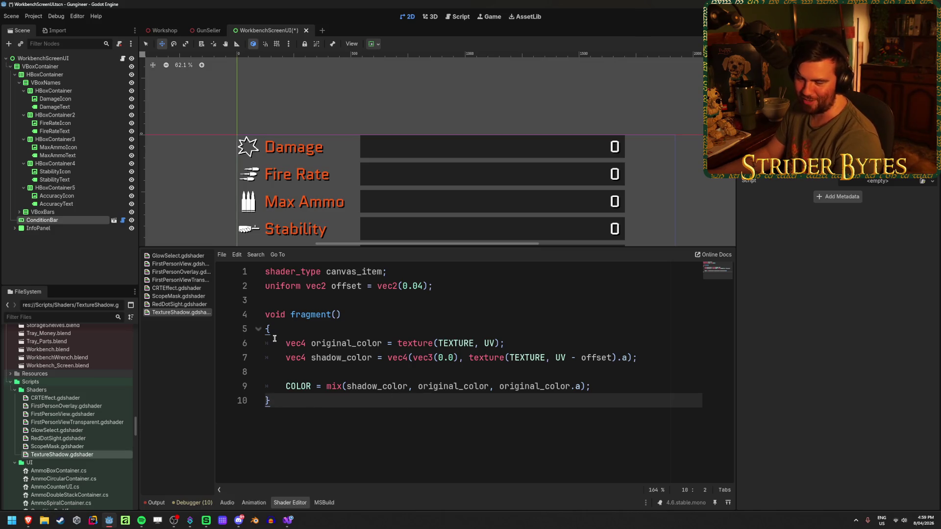
scroll(356, 234, "up", 6)
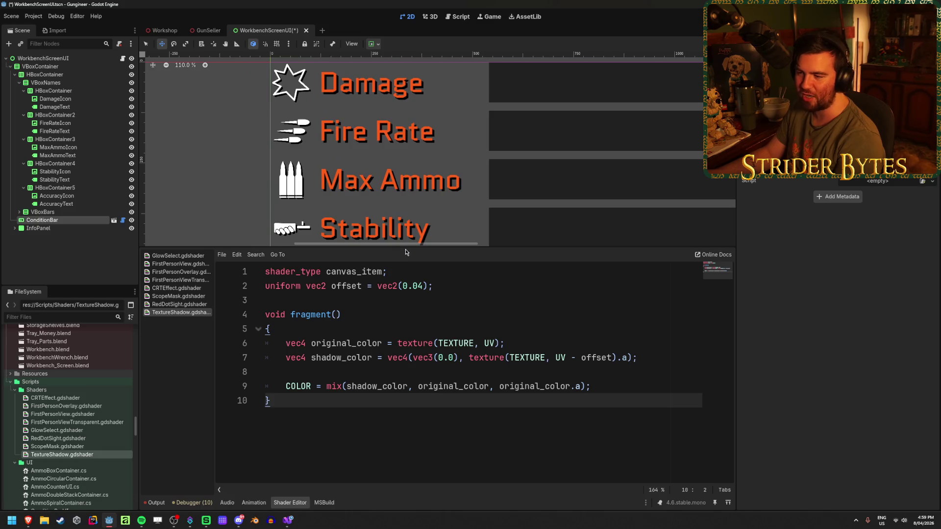
Reset the ConditionBar value to 0 and save the WorkbenchScreenUI scene.
left_click_drag(407, 249, 429, 348)
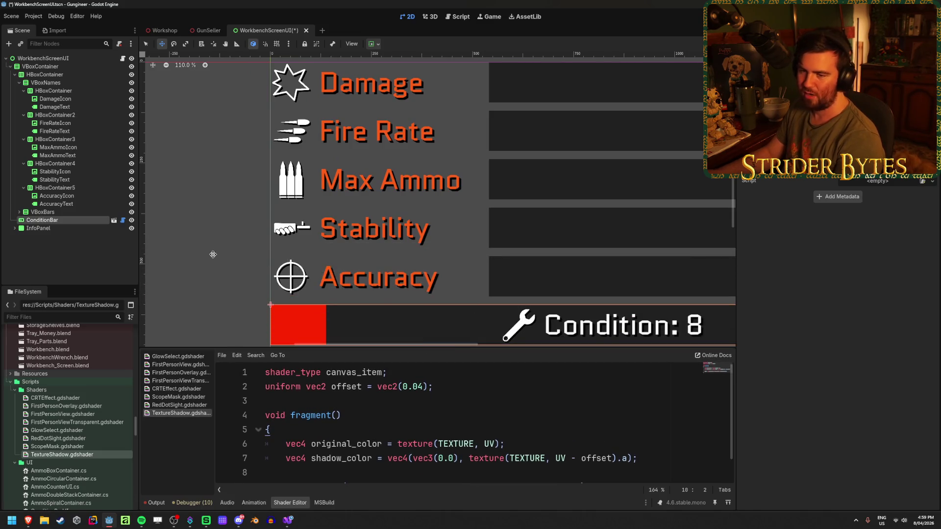
left_click(89, 241)
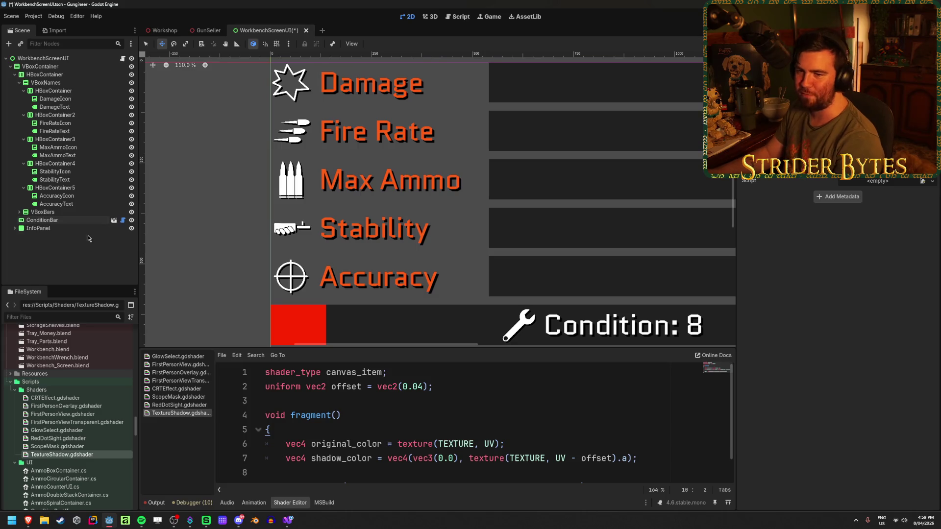
left_click(43, 220)
left_click(857, 276)
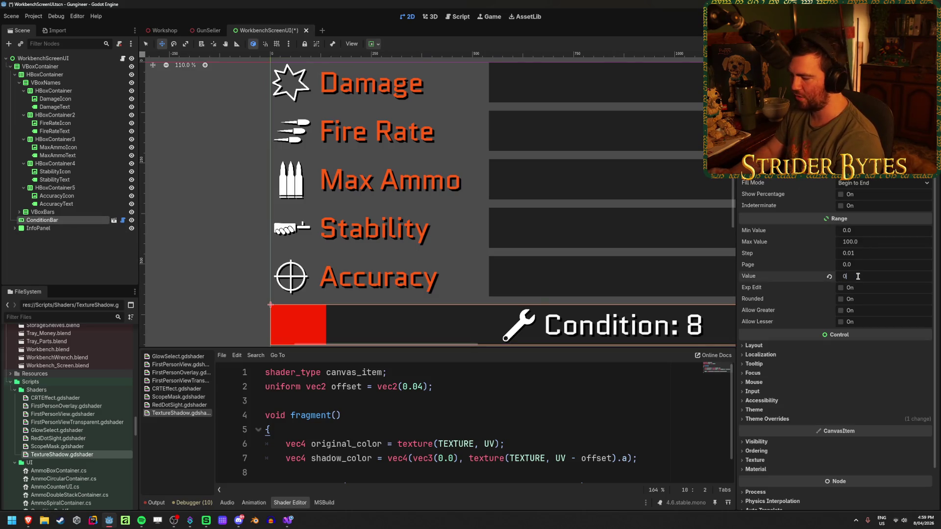
type("0")
key("Return")
left_click(72, 252)
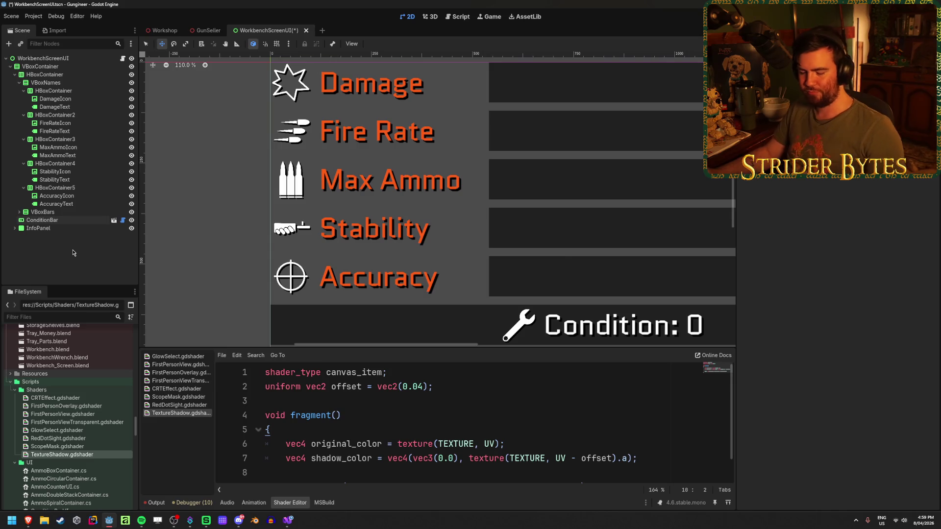
key("ctrl+s")
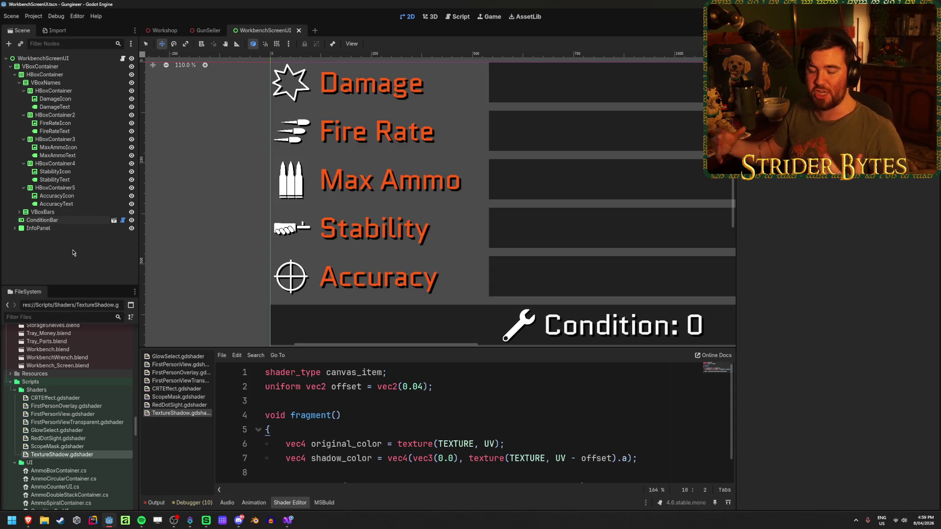
Collapse the shader editor and inspect the full workbench stats panel in the 2D viewport.
left_click(292, 505)
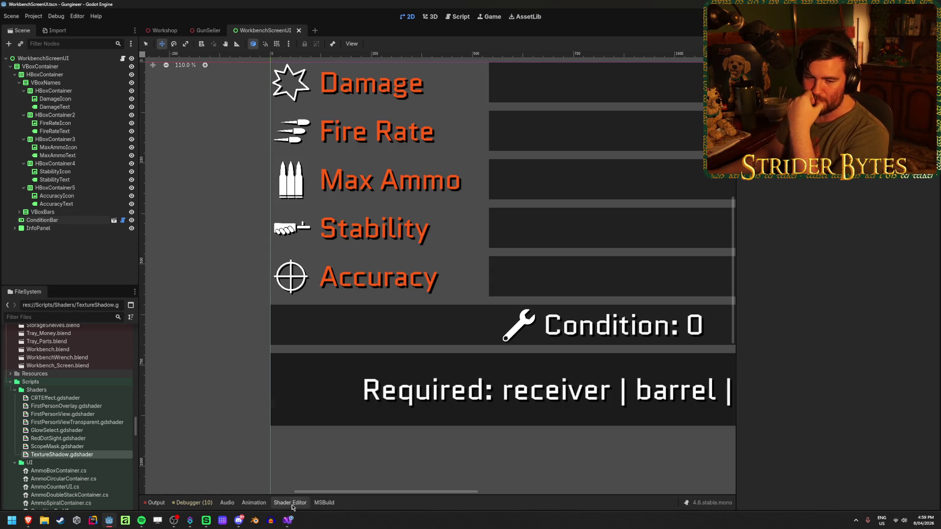
scroll(482, 331, "down", 10)
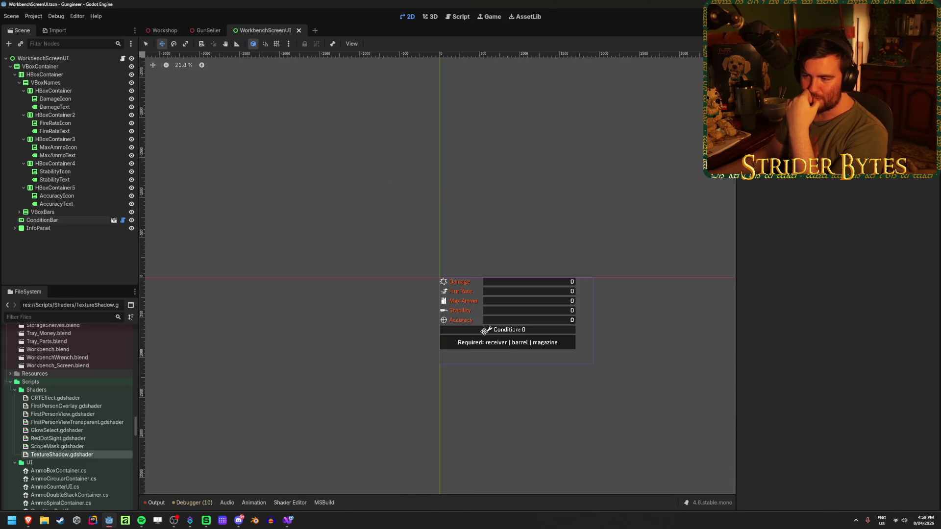
scroll(482, 330, "up", 10)
scroll(308, 335, "down", 6)
scroll(308, 336, "up", 7)
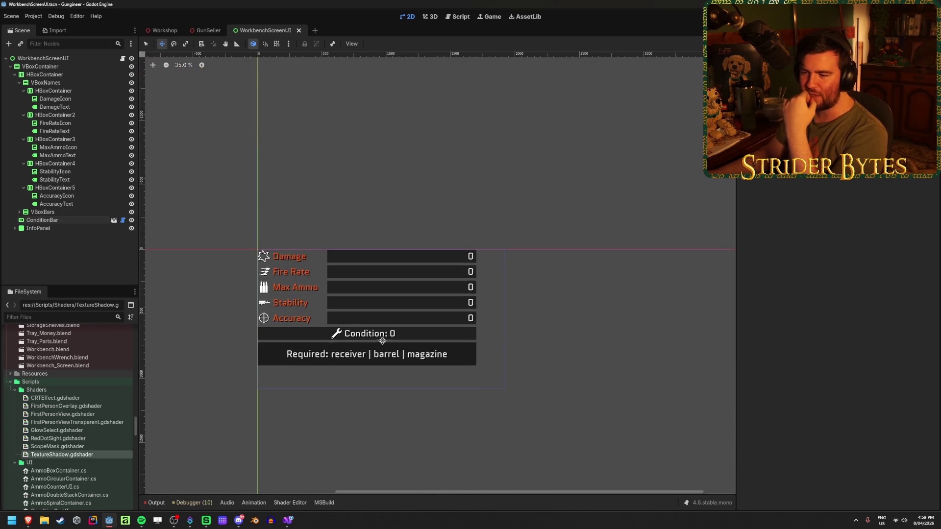
scroll(356, 314, "up", 2)
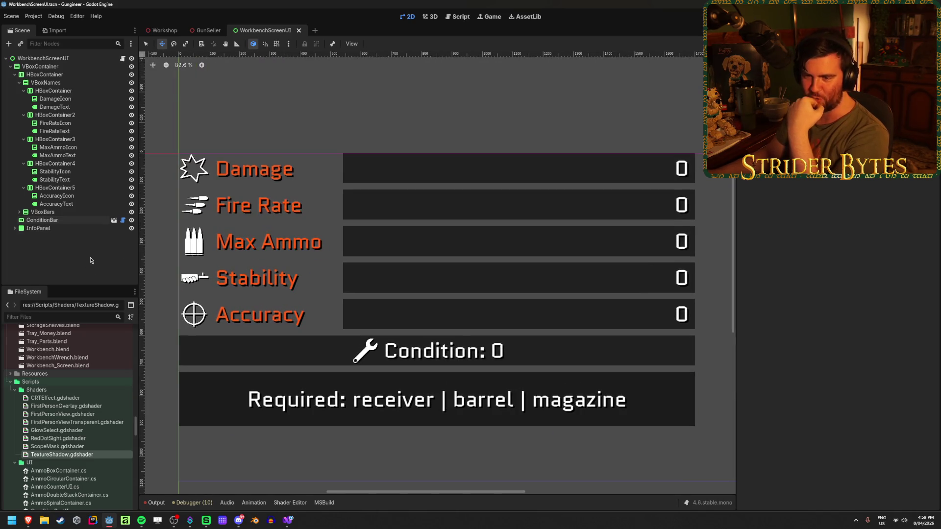
left_click(92, 221)
left_click(86, 251)
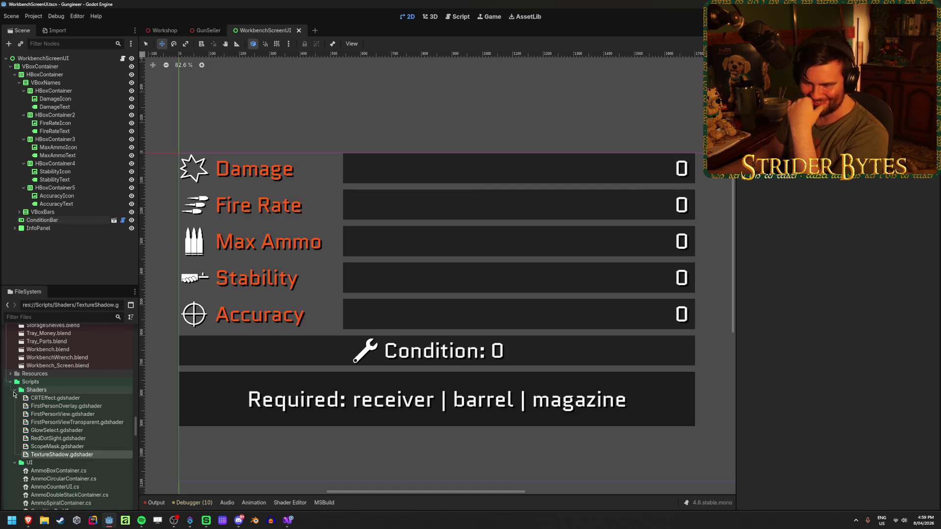
scroll(54, 403, "down", 5)
scroll(54, 403, "down", 10)
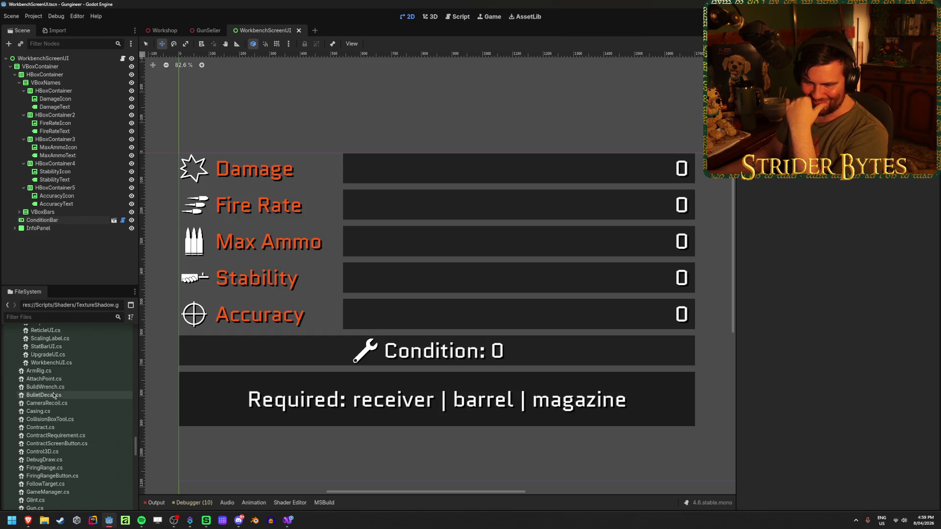
scroll(54, 394, "up", 15)
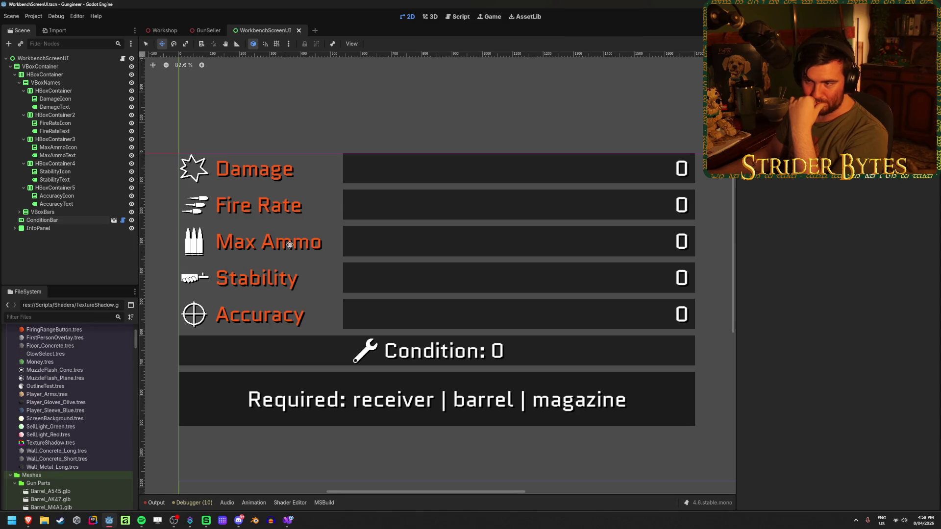
left_click(209, 30)
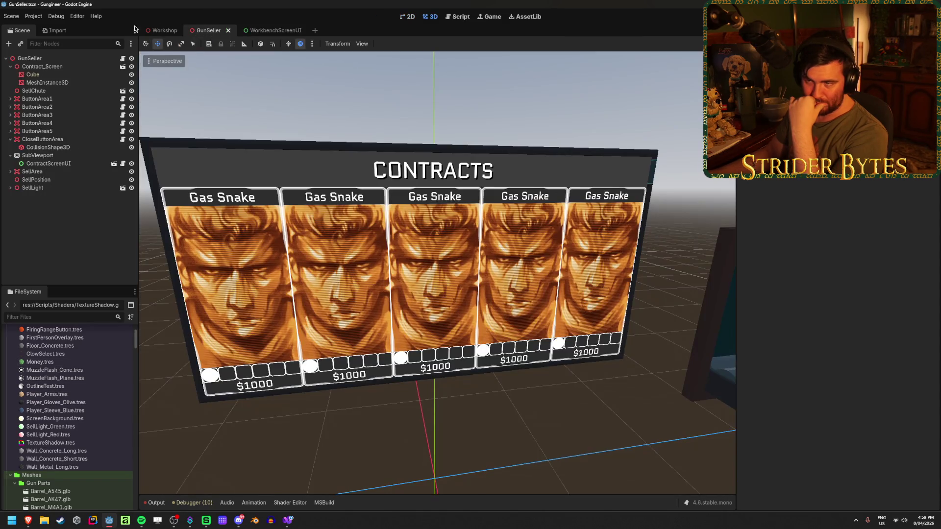
Return to the Workshop scene and browse the Sight_DT MDR, Sight_C7A2 and Sight_M4A1 scene files.
left_click(164, 31)
left_click(279, 142)
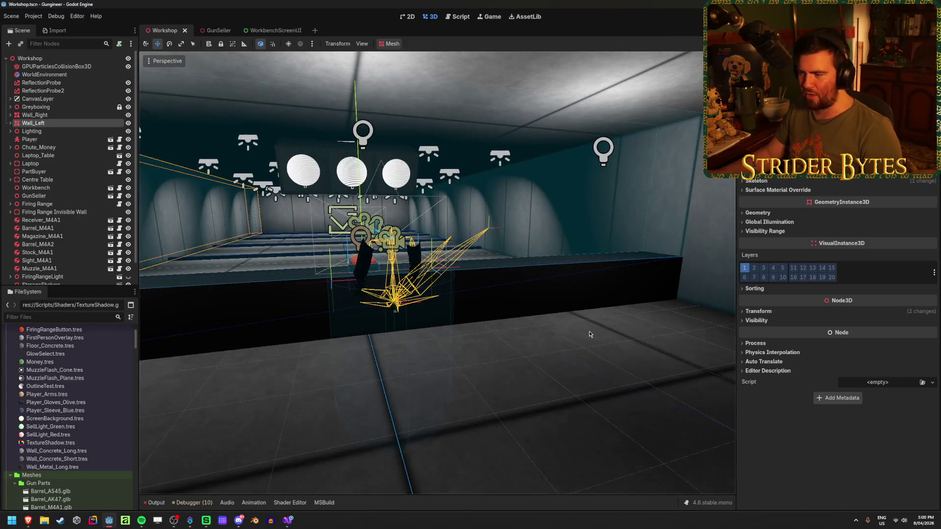
left_click(589, 331)
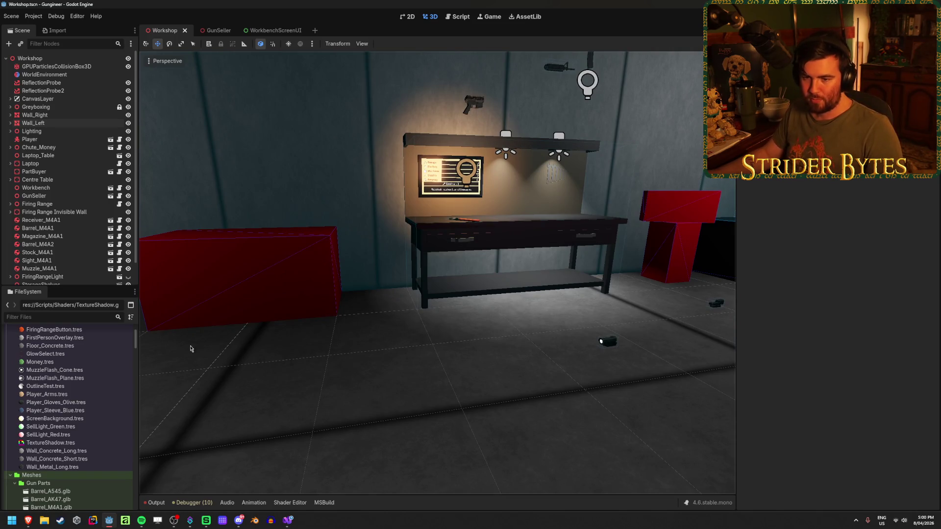
scroll(72, 390, "down", 10)
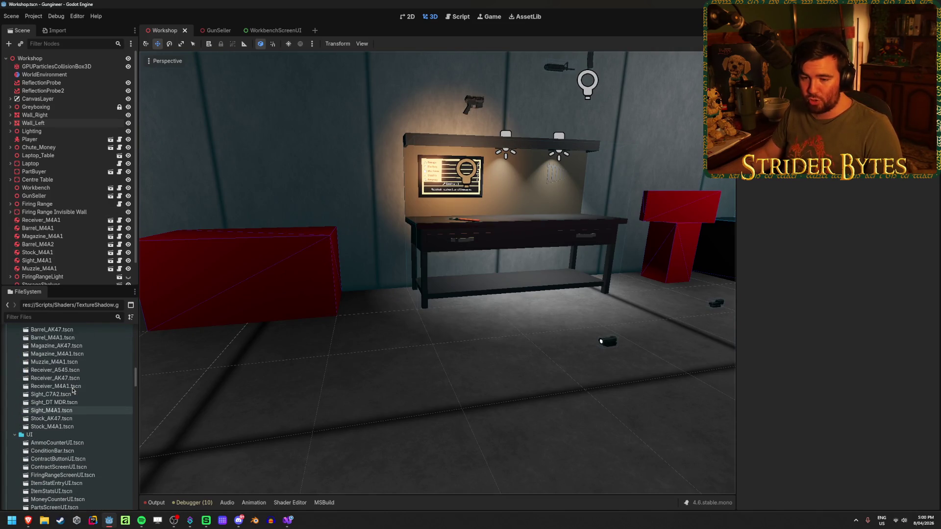
scroll(73, 401, "up", 3)
scroll(75, 411, "down", 3)
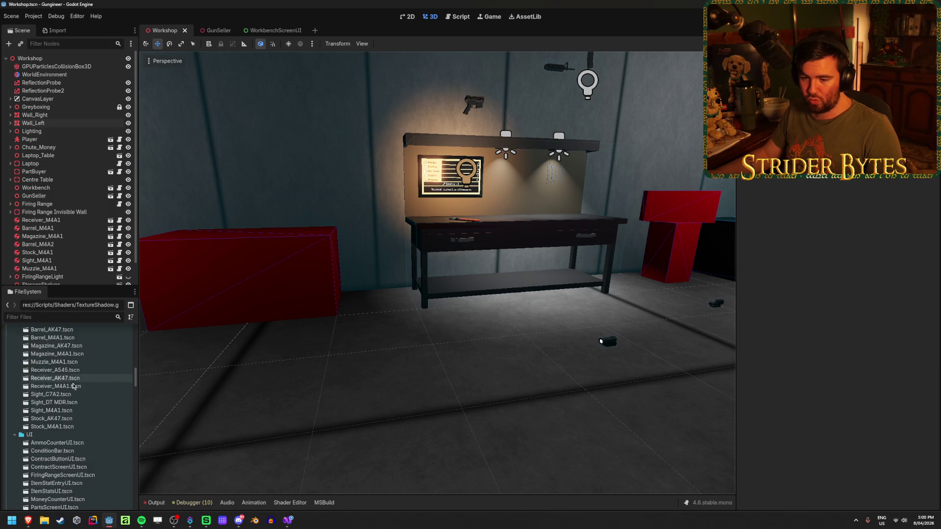
left_click(78, 411)
left_click(81, 403)
left_click(87, 396)
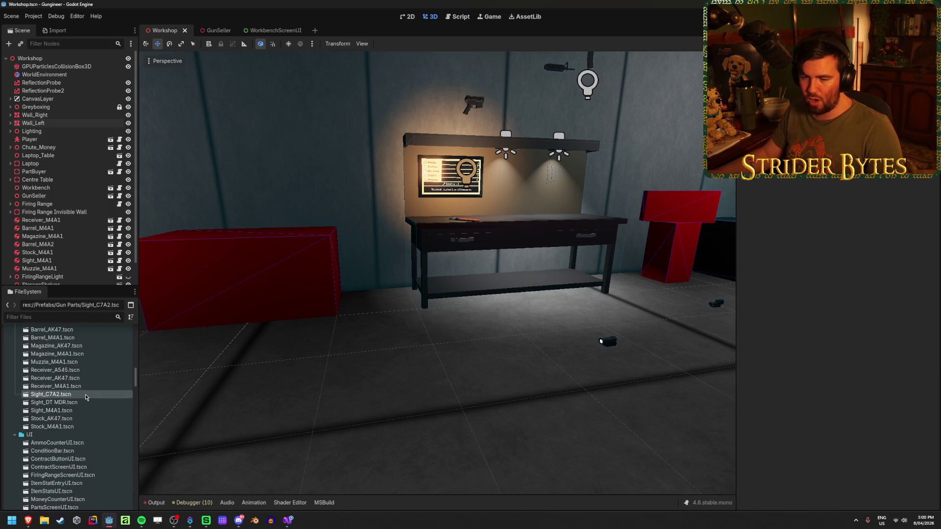
left_click(83, 411)
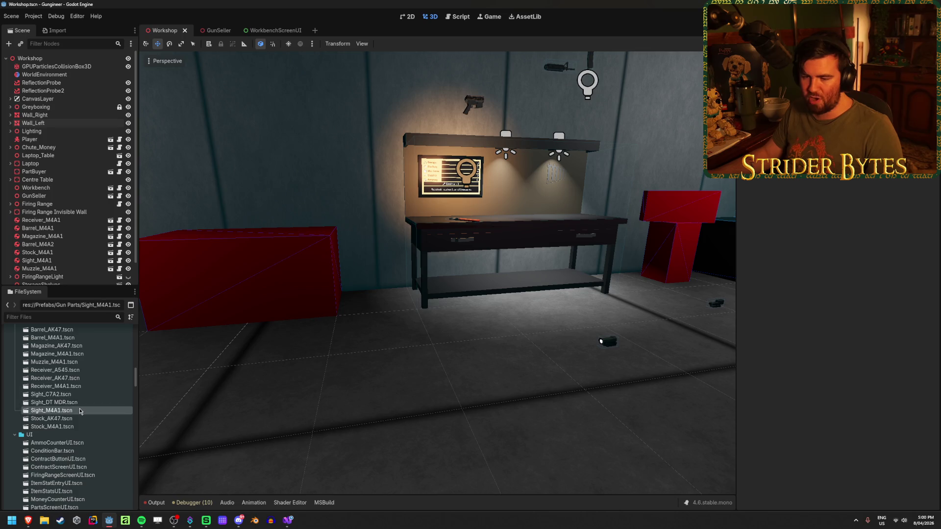
Check the Sight class's exported fields in Visual Studio, then save the Workshop scene.
left_click(288, 520)
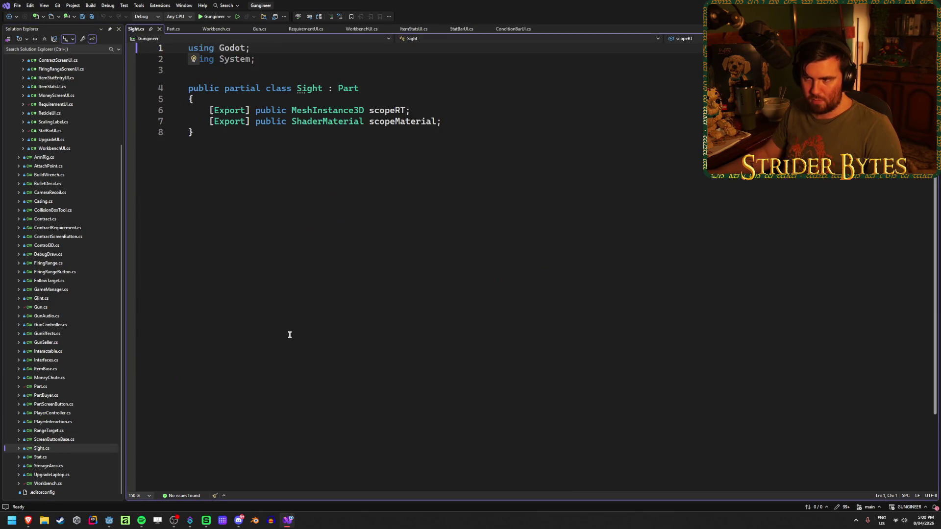
left_click(447, 121)
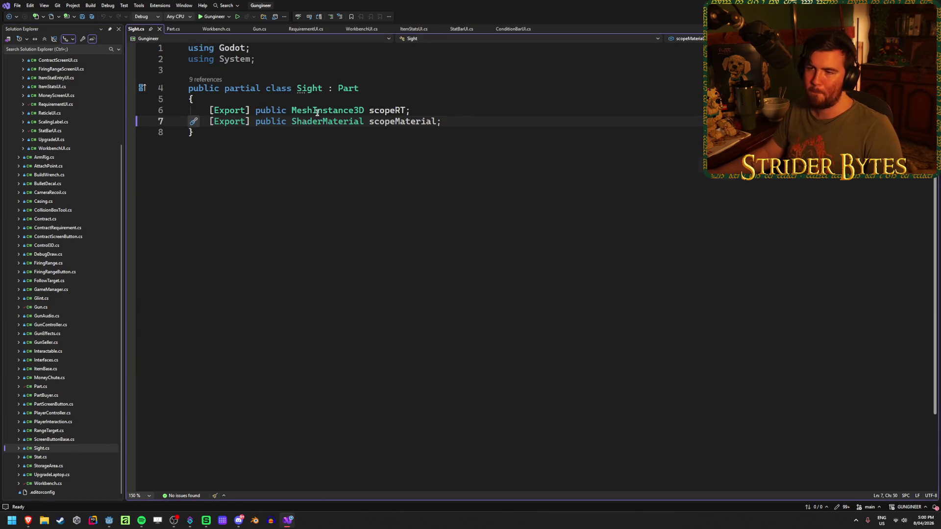
key("alt+Tab")
key("ctrl+s")
scroll(68, 416, "up", 3)
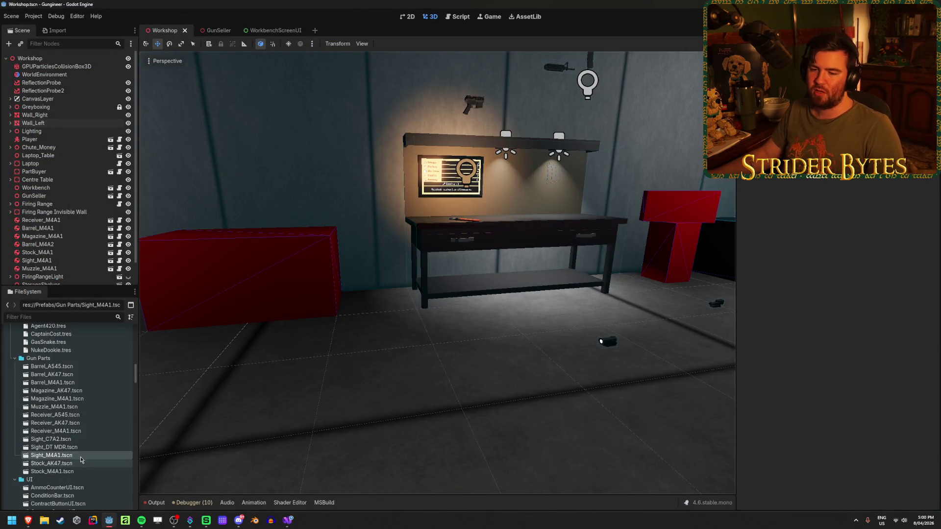
Nudge Sight_C7A2's AimPoint slightly up and right, save that scene, and return to Workshop.
double_click(69, 440)
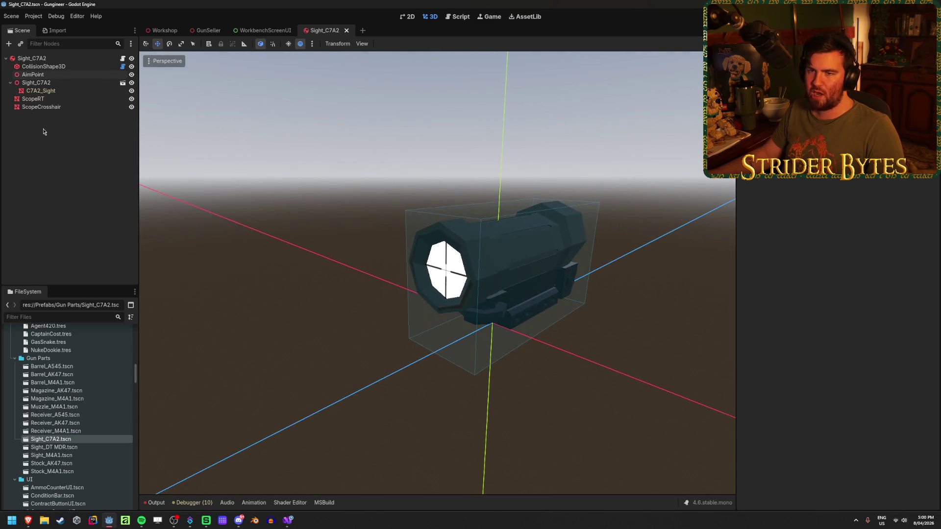
left_click(49, 74)
left_click_drag(568, 238, 422, 277)
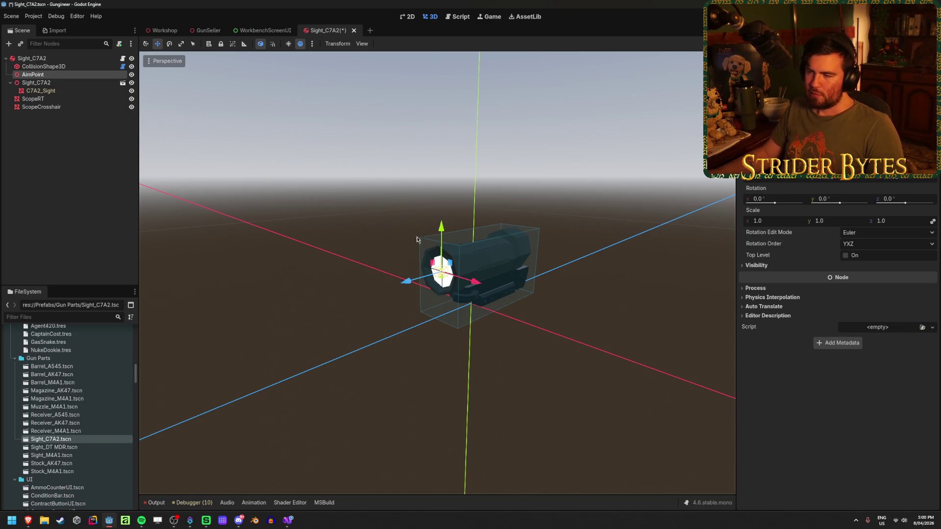
key("ctrl+z")
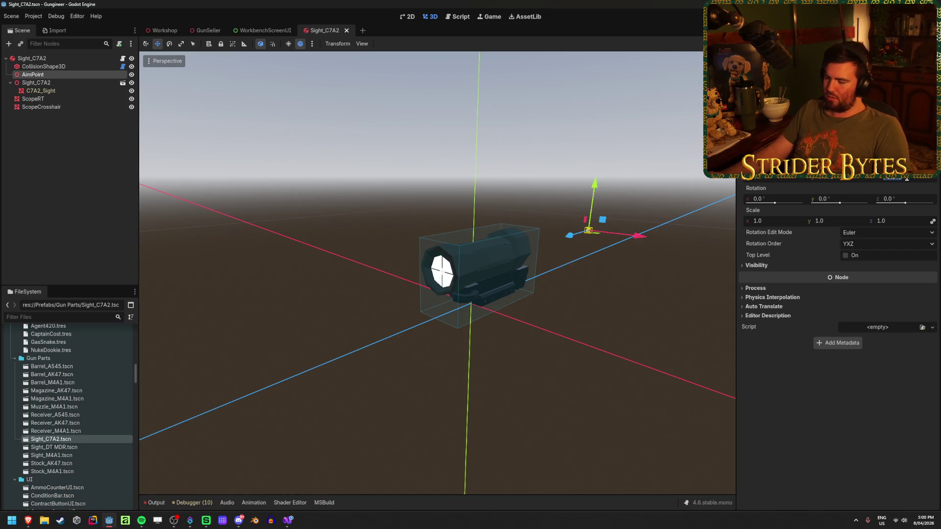
key("Return")
key("ctrl+s")
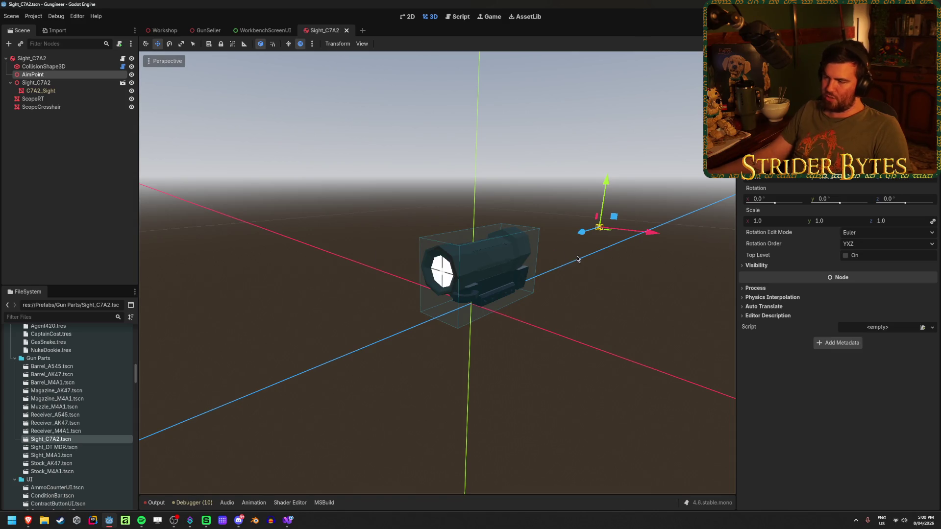
scroll(575, 259, "up", 5)
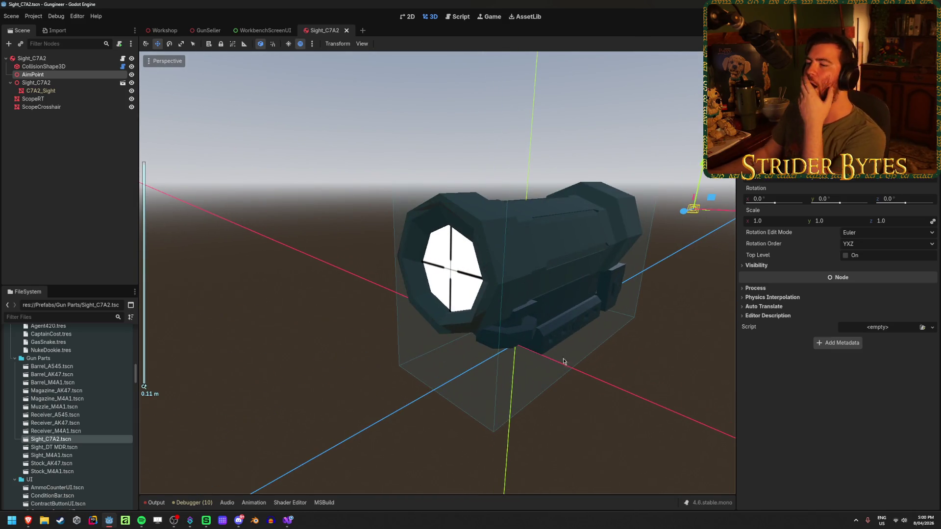
scroll(541, 331, "down", 3)
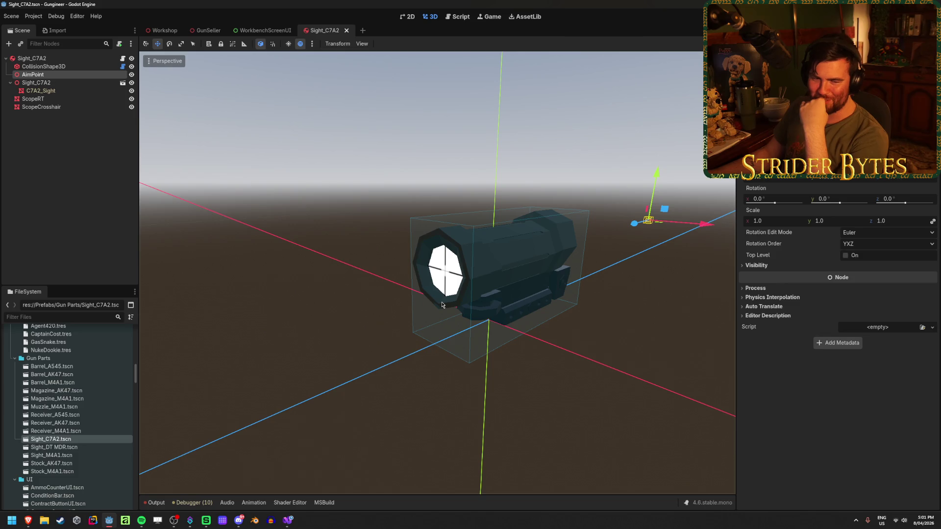
left_click(103, 219)
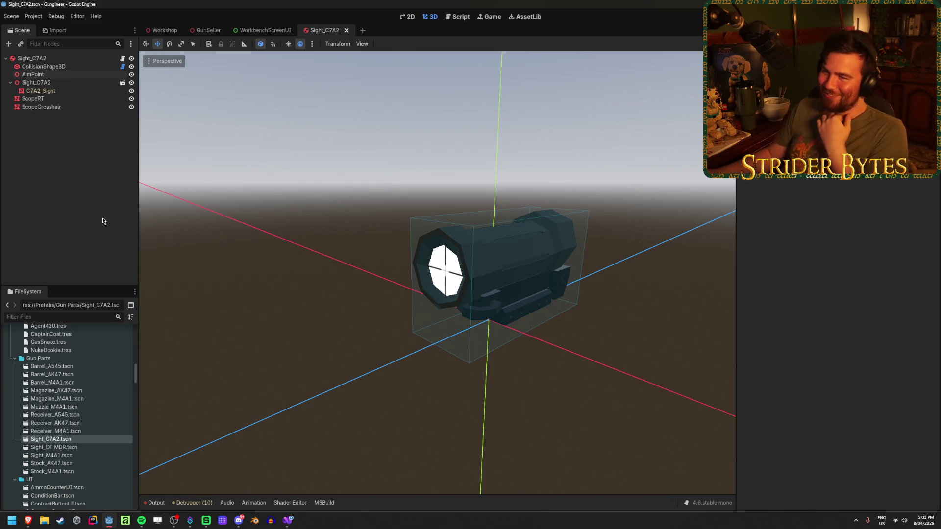
left_click(165, 31)
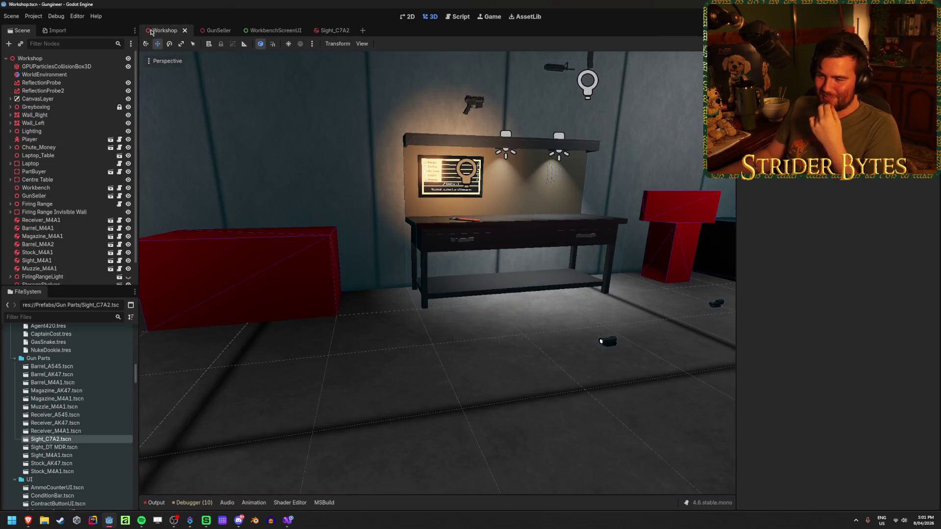
Freelook the Workshop view from the workbench past the firing range to the CONTRACTS wall posters.
left_click_drag(357, 317, 471, 318)
left_click_drag(356, 317, 529, 314)
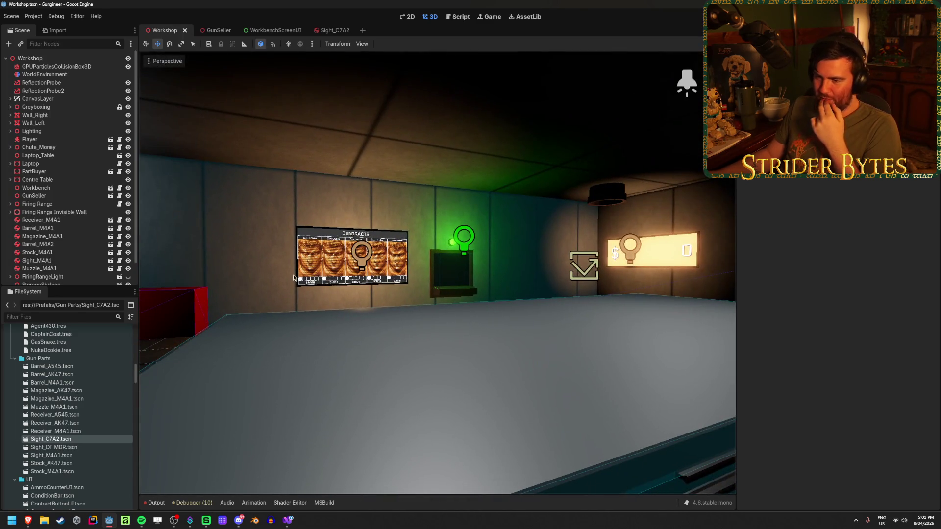